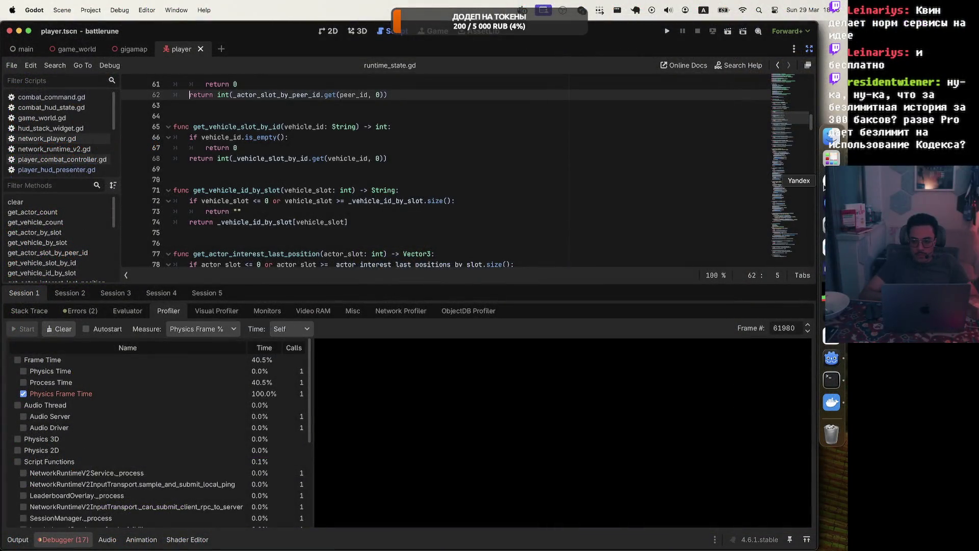
Step: Check the remaining Codex rate limits for the battlerune thread, then go to the ChatGPT pricing page
left_click(824, 186)
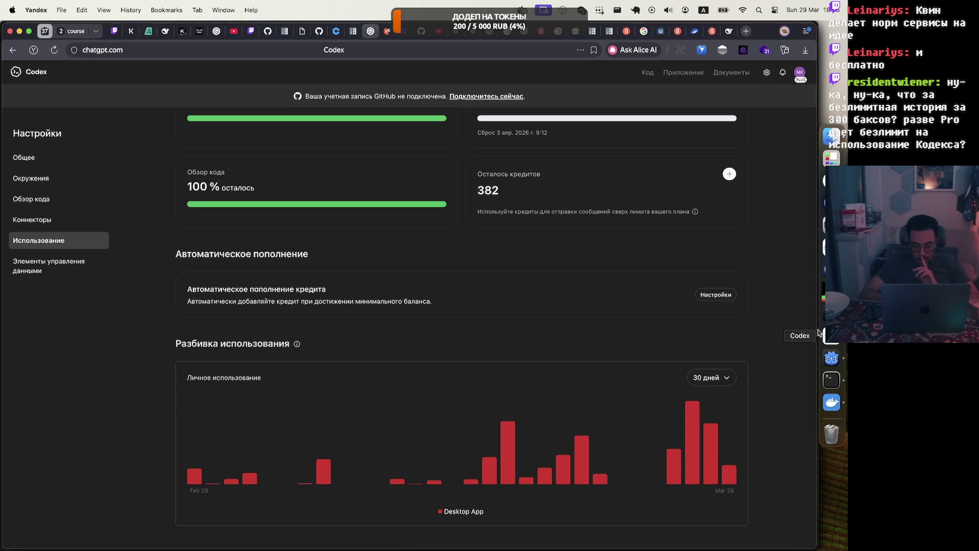
left_click(832, 344)
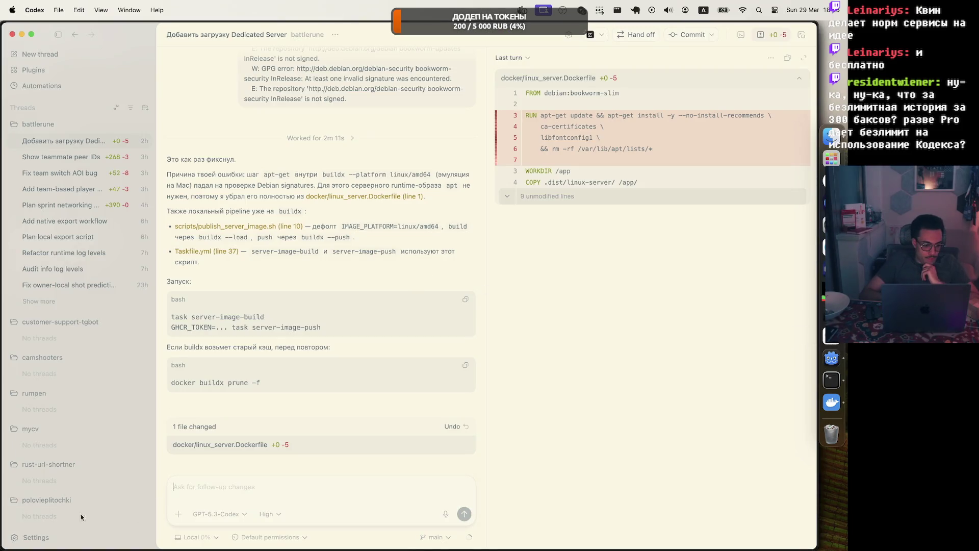
left_click(42, 542)
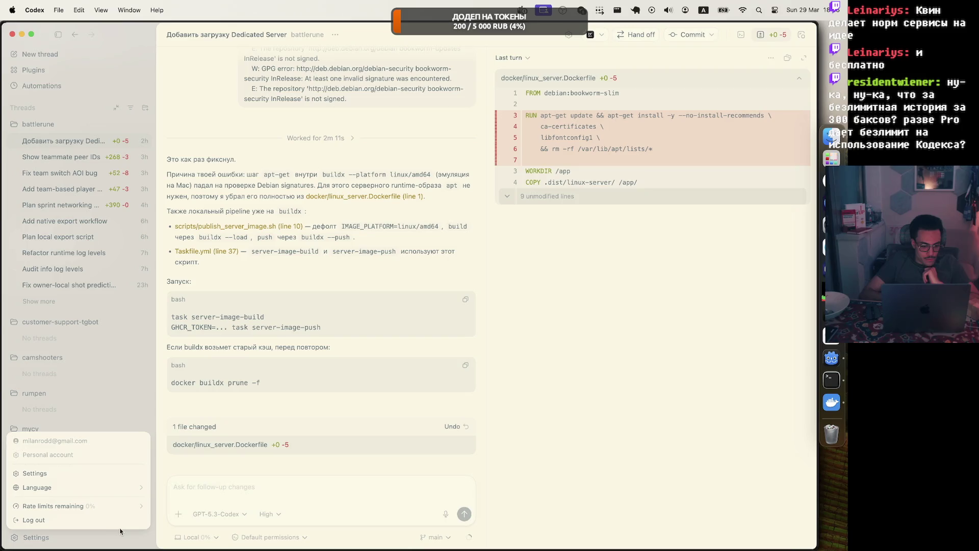
left_click(218, 536)
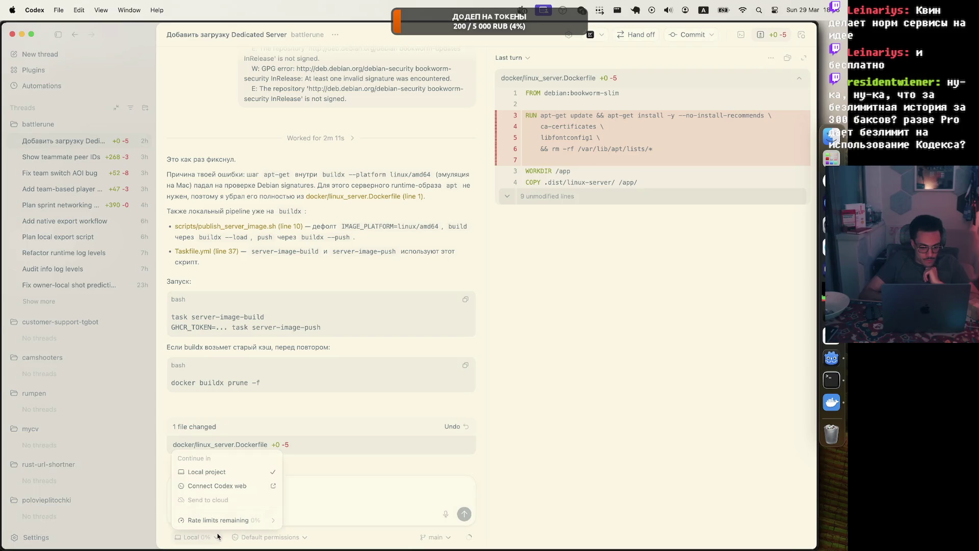
left_click(260, 521)
left_click(263, 506)
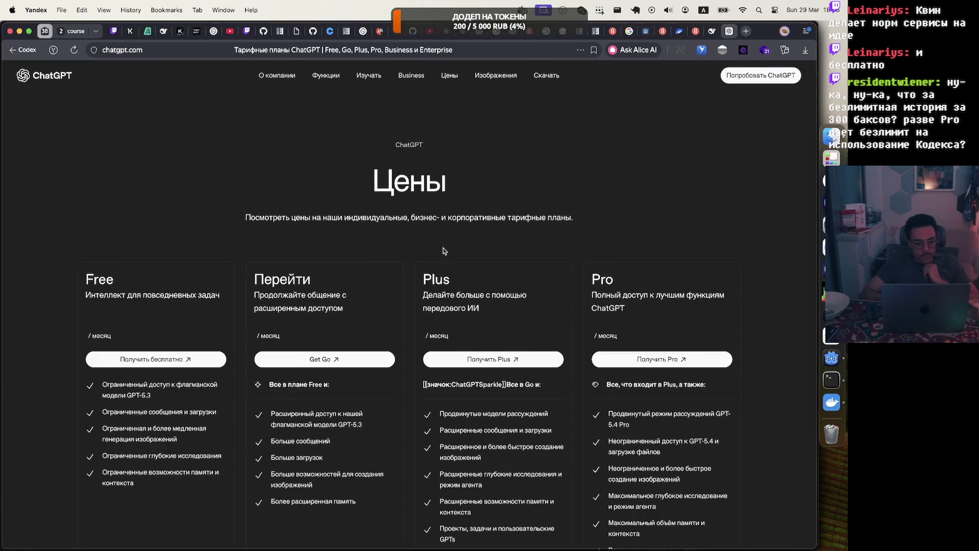
Step: Scroll to the 229 € Pro plan and read its feature lines, including image generation
scroll(524, 268, "down", 3)
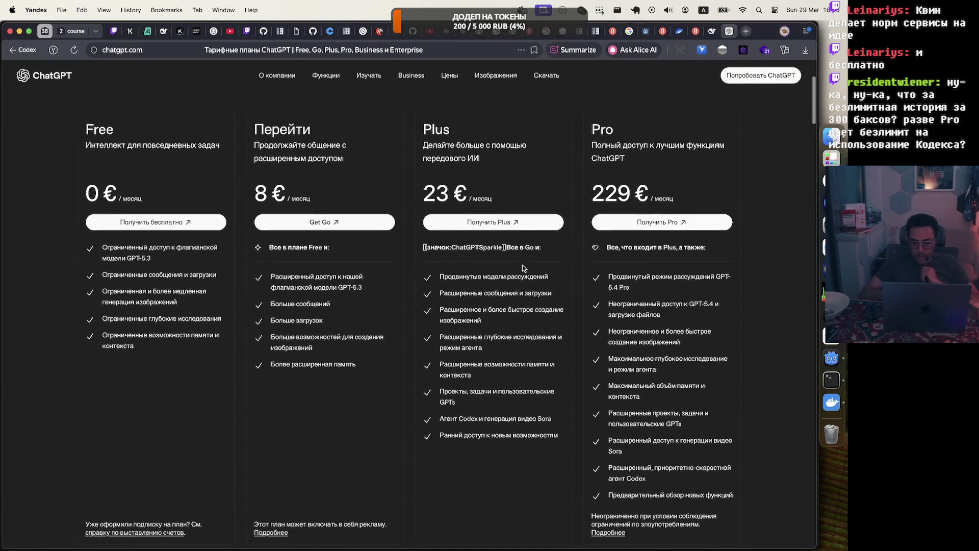
scroll(587, 270, "down", 1)
left_click_drag(613, 274, 708, 303)
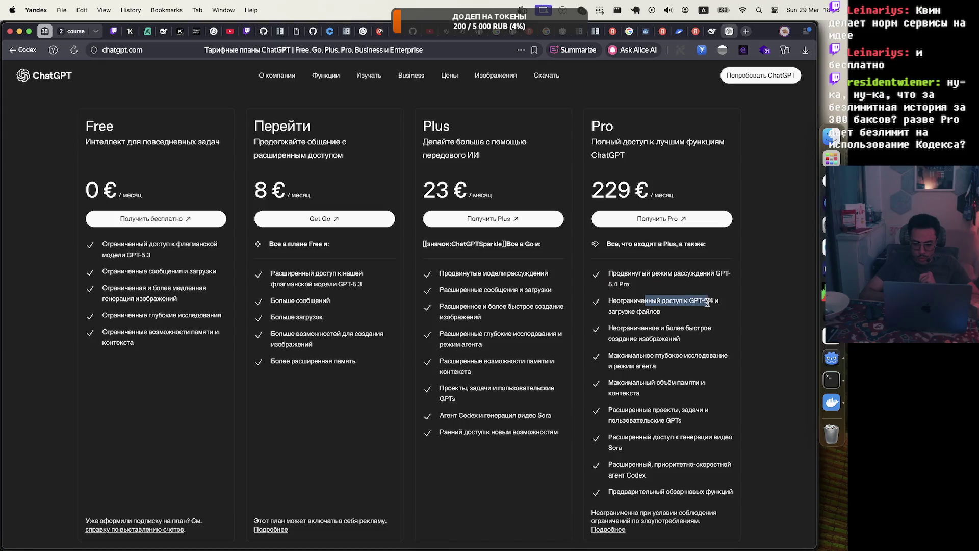
left_click(617, 327)
triple_click(663, 334)
left_click(656, 359)
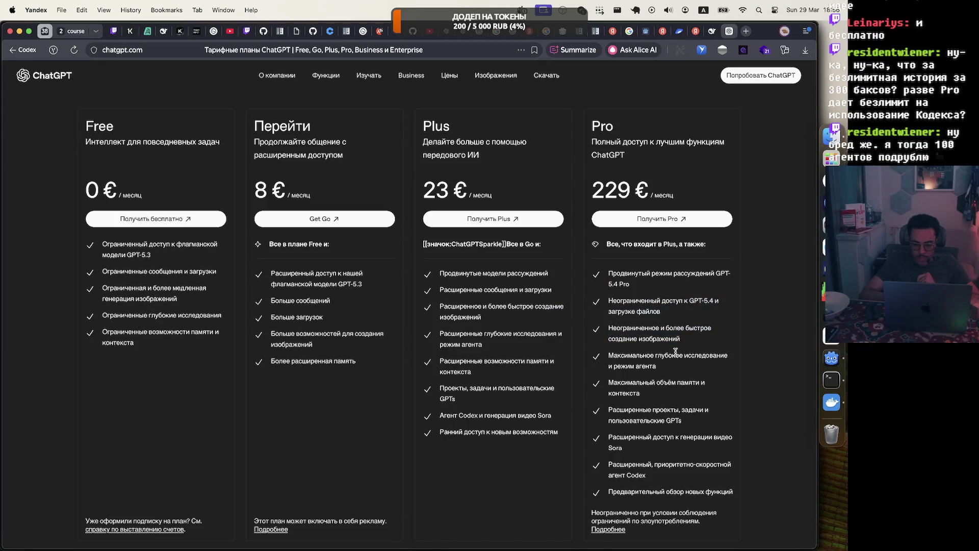
triple_click(649, 363)
left_click(649, 366)
scroll(649, 382, "down", 2)
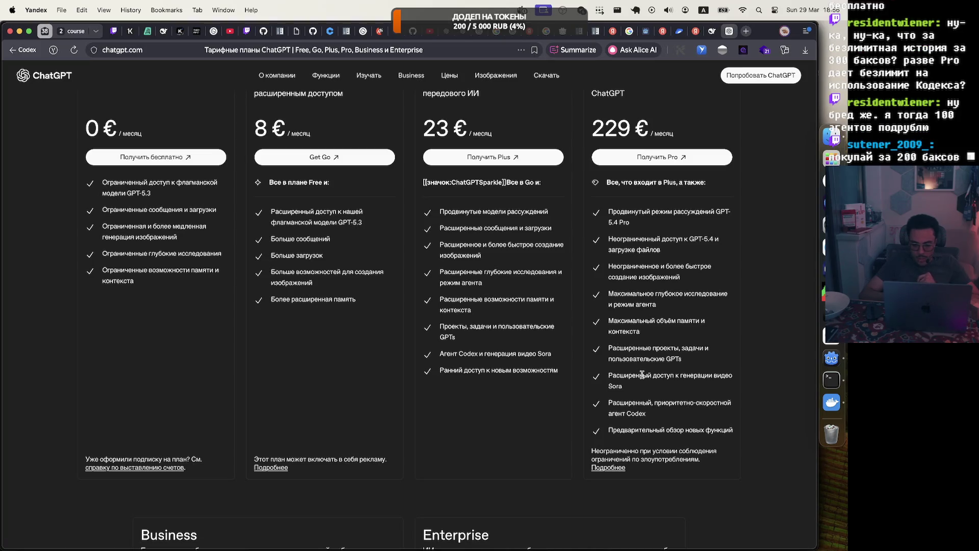
scroll(642, 375, "down", 3)
scroll(642, 375, "up", 3)
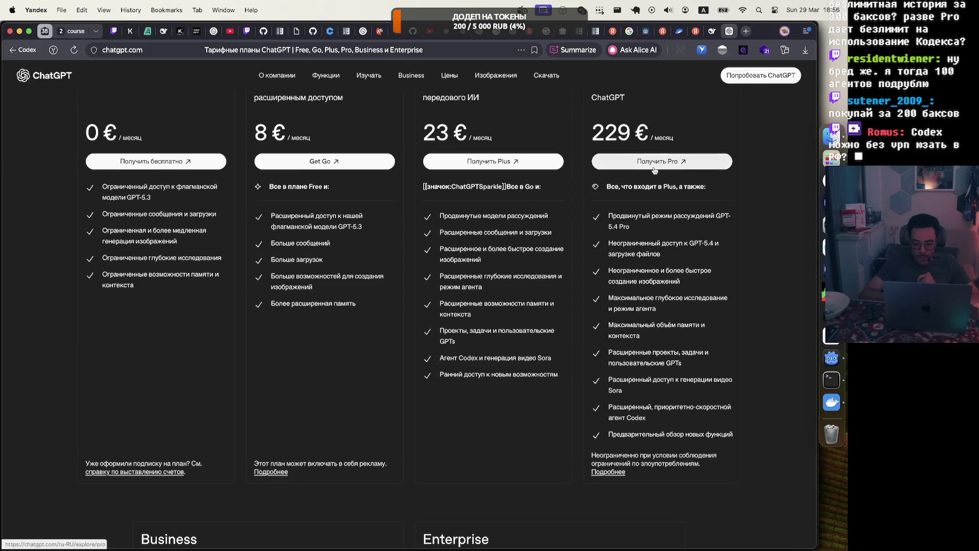
Step: Open and read the 'What is ChatGPT Pro?' help article under the Pro plan
left_click(608, 471)
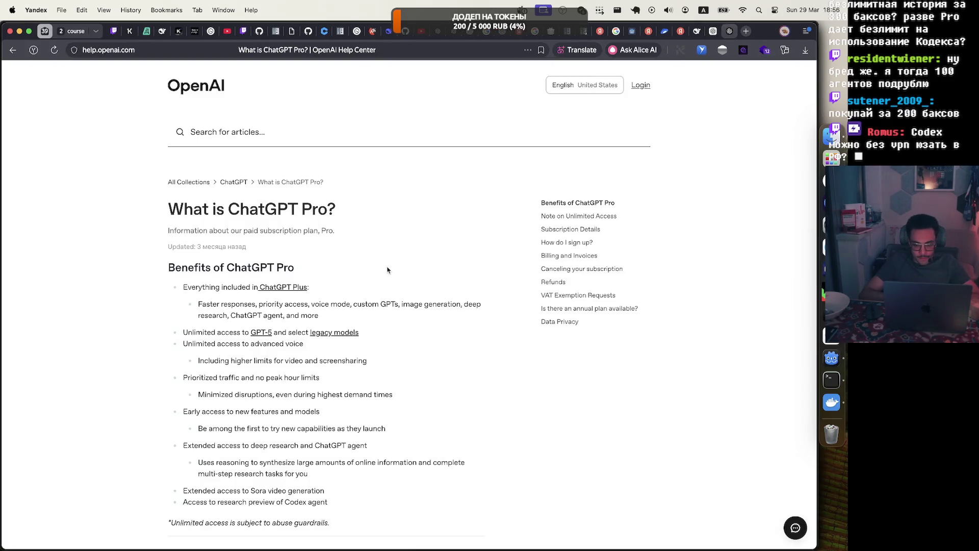
scroll(274, 232, "down", 10)
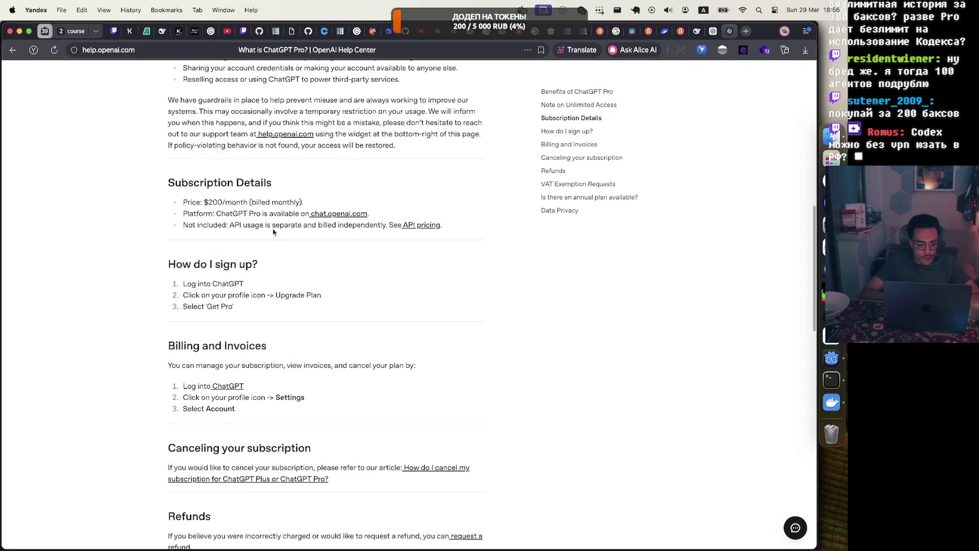
scroll(274, 232, "down", 10)
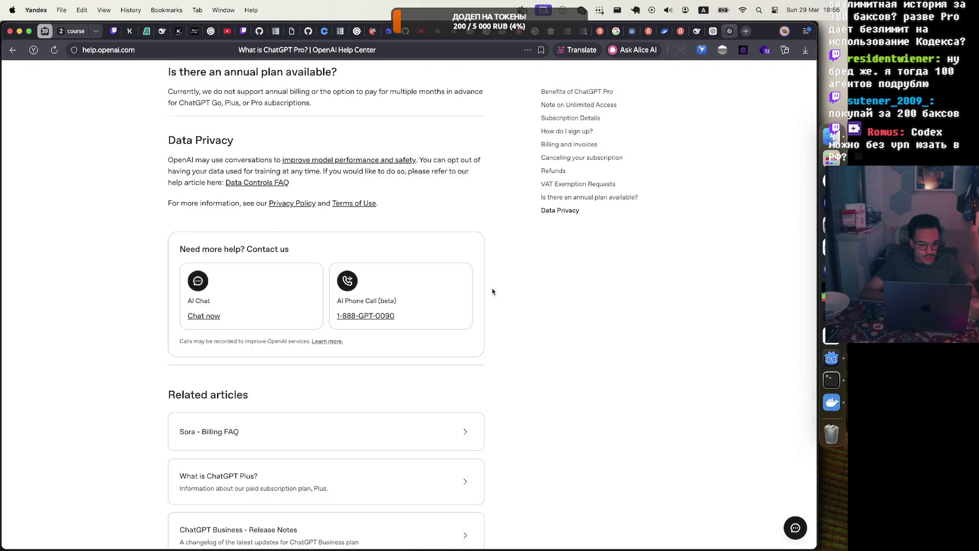
scroll(492, 291, "down", 3)
scroll(373, 361, "down", 1)
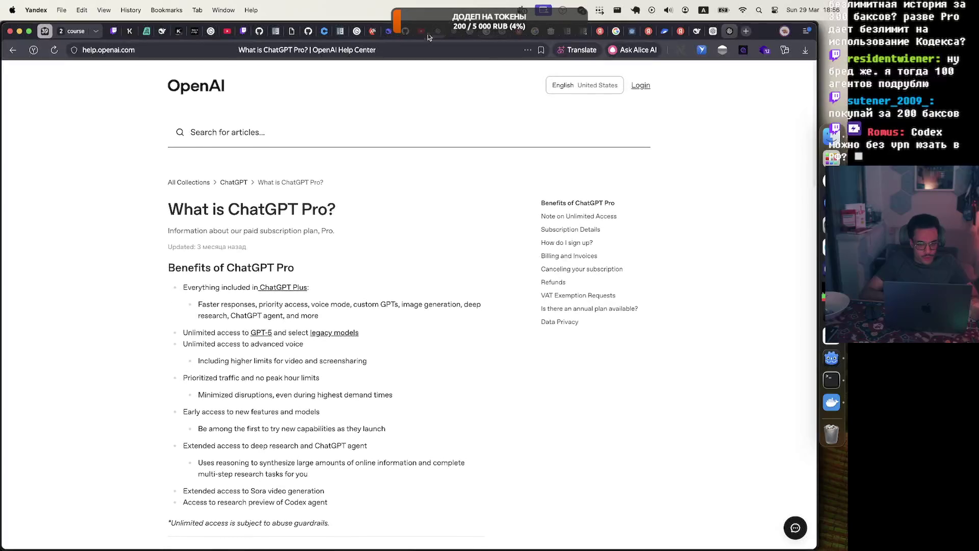
Step: Search the web for 'openai chatgpt pro codex limits'
left_click(504, 46)
type("open")
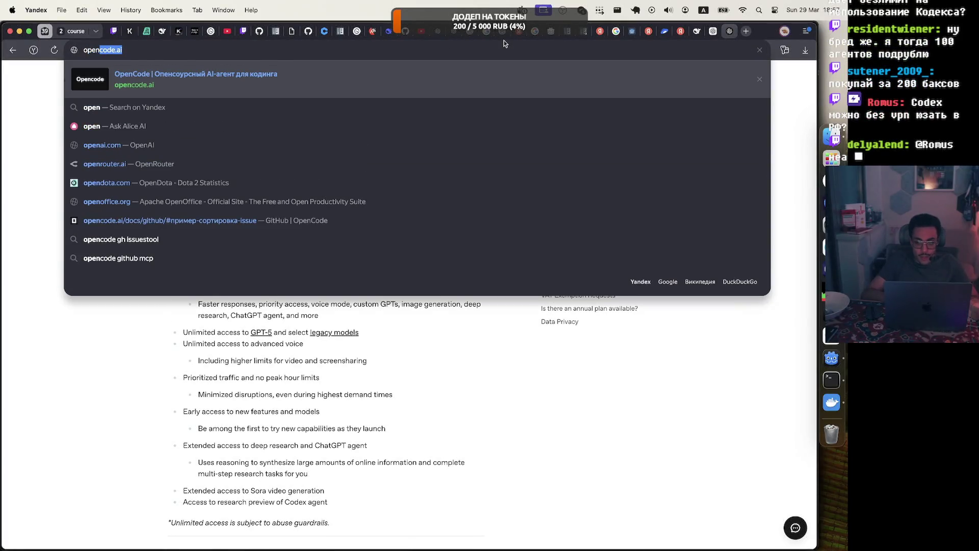
type("ai codex")
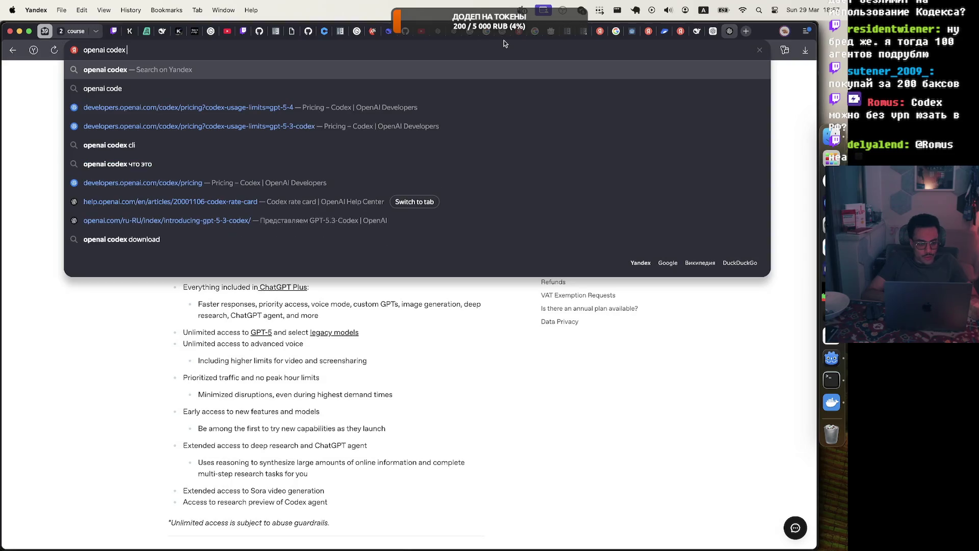
type("chatgpt ")
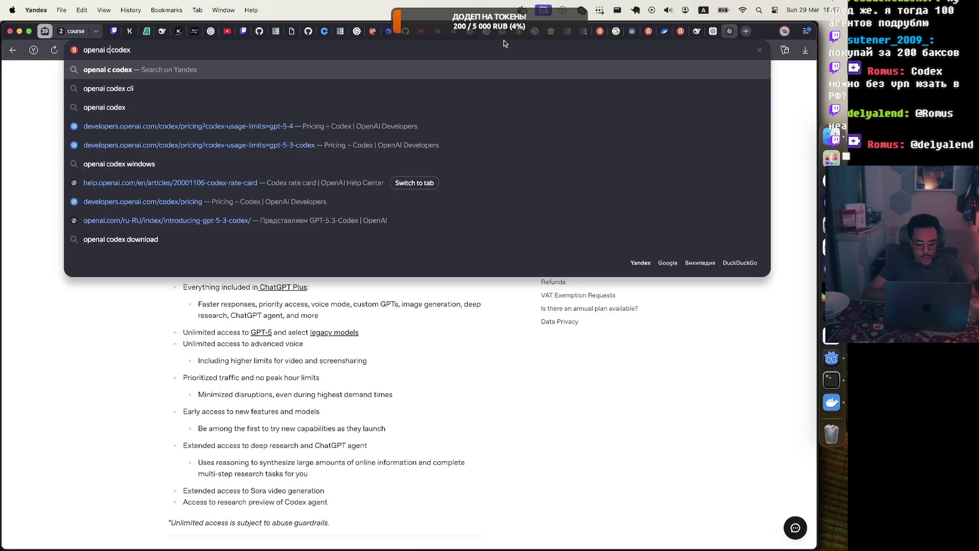
type(" pro")
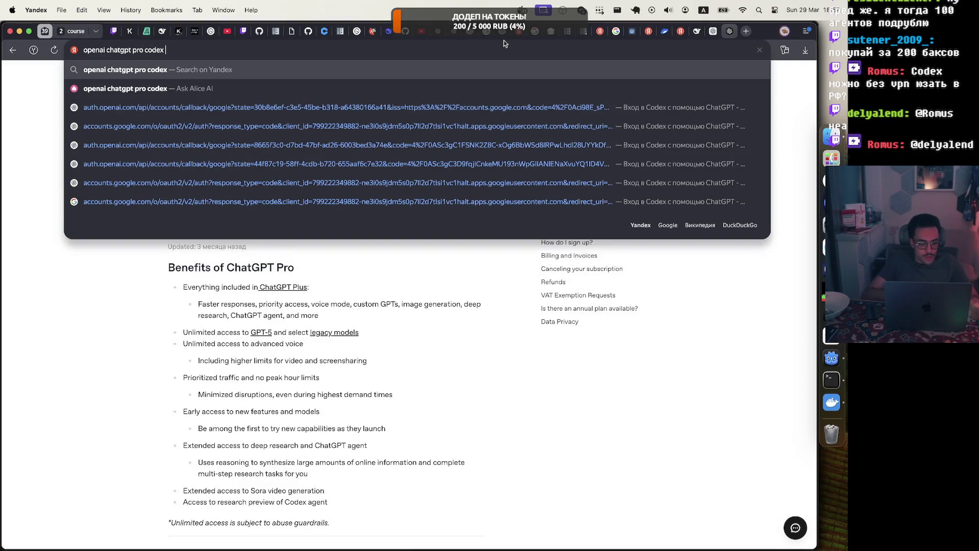
key("super+Right")
type("limits")
key("Return")
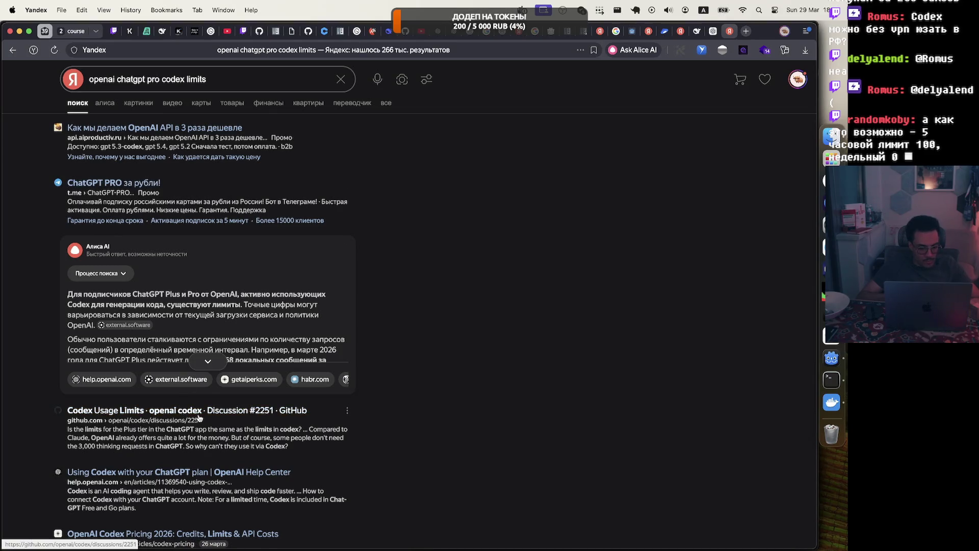
right_click(198, 413)
Step: Open the GitHub Codex Usage Limits discussion and the Using Codex article in new tabs, and view the article
left_click(262, 381)
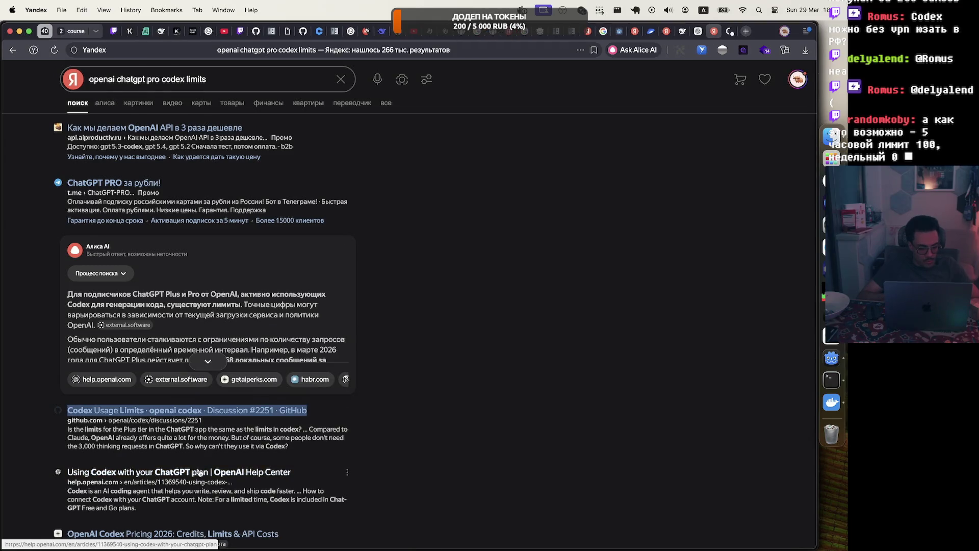
right_click(247, 471)
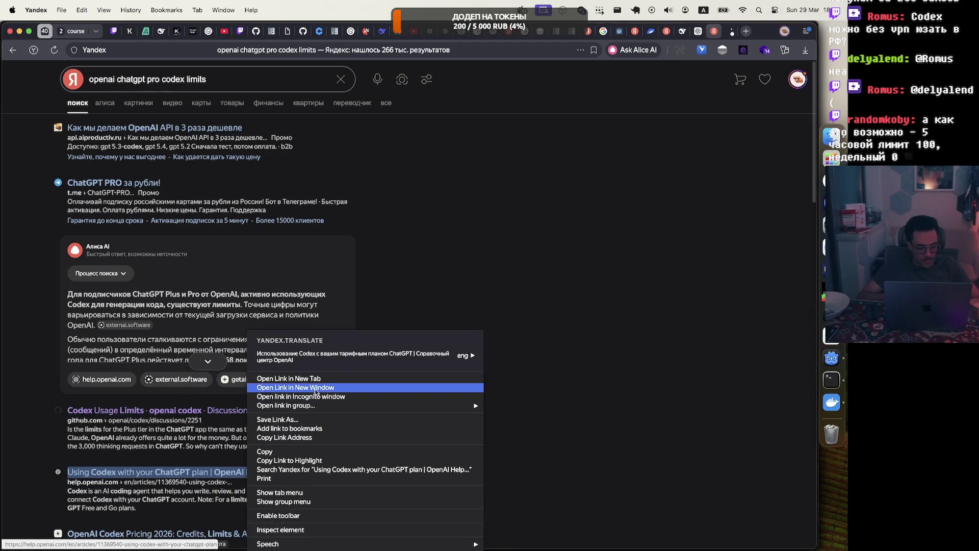
left_click(286, 383)
left_click(728, 31)
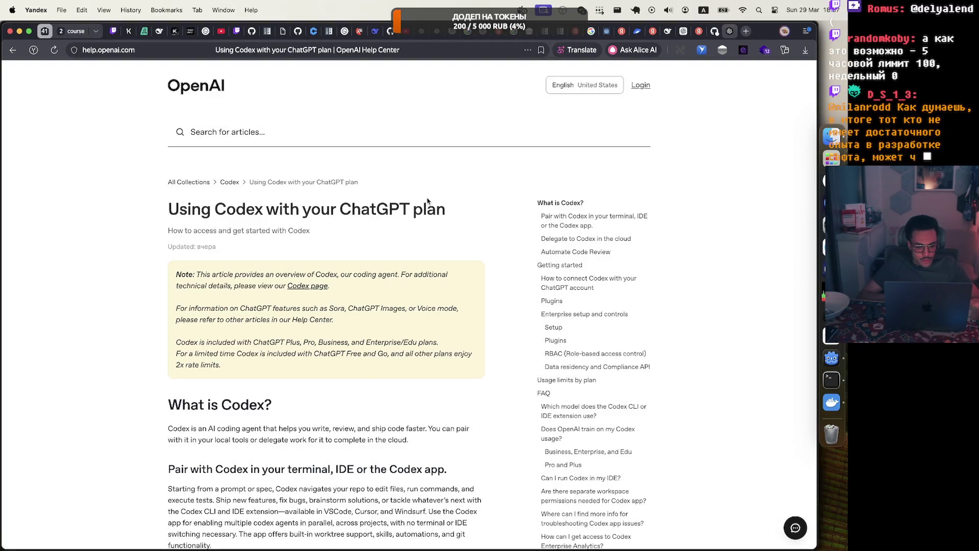
Step: Jump to the 'Usage limits by plan' section and open its Codex pricing link in a new tab
scroll(379, 361, "down", 3)
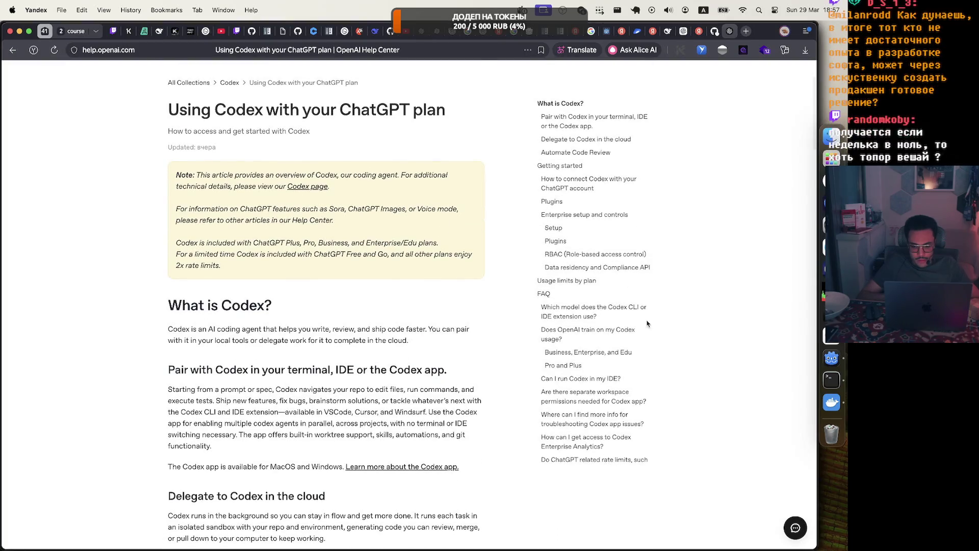
left_click(586, 282)
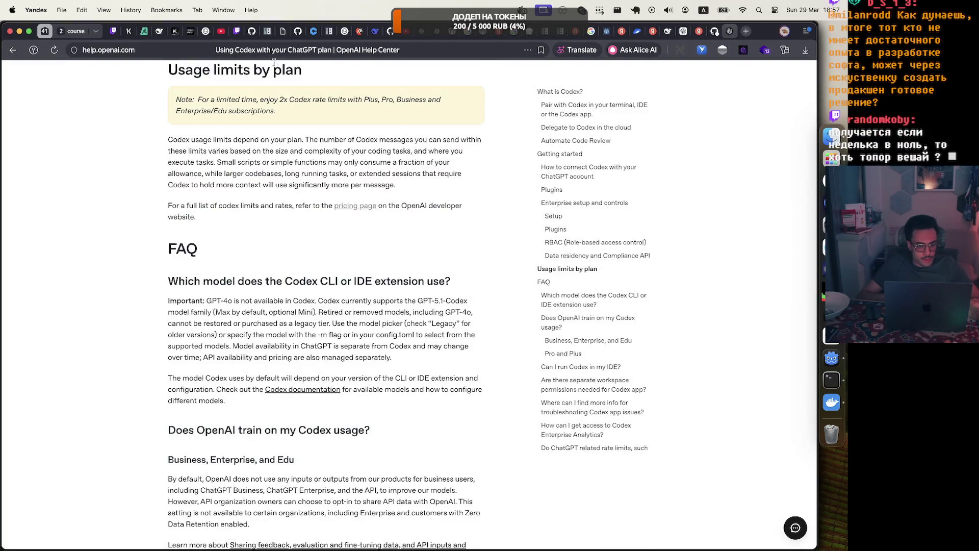
right_click(340, 207)
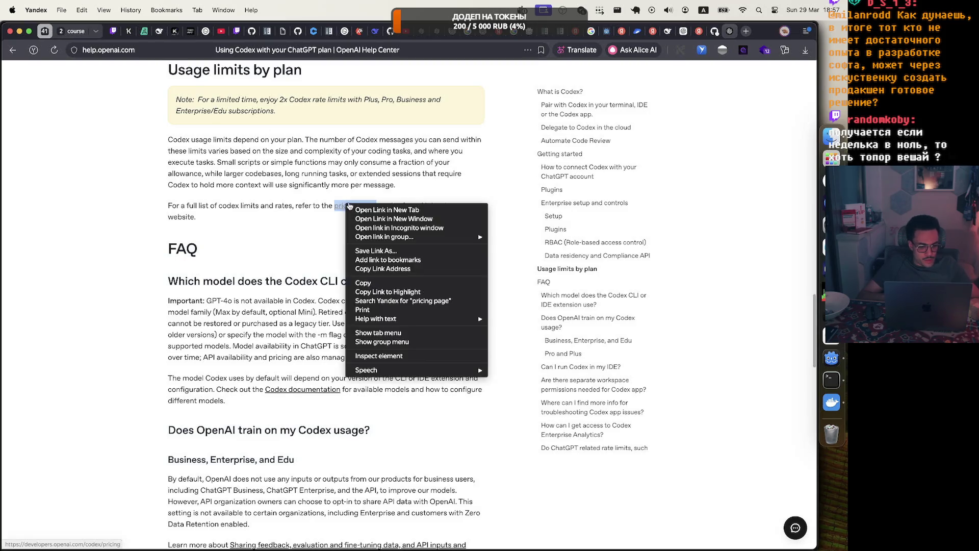
left_click(379, 206)
Step: Find the FAQ usage-limits table on the Codex pricing page and compare Plus 45-225 with Pro limits
key("ctrl+Tab")
scroll(462, 182, "down", 5)
scroll(462, 182, "down", 2)
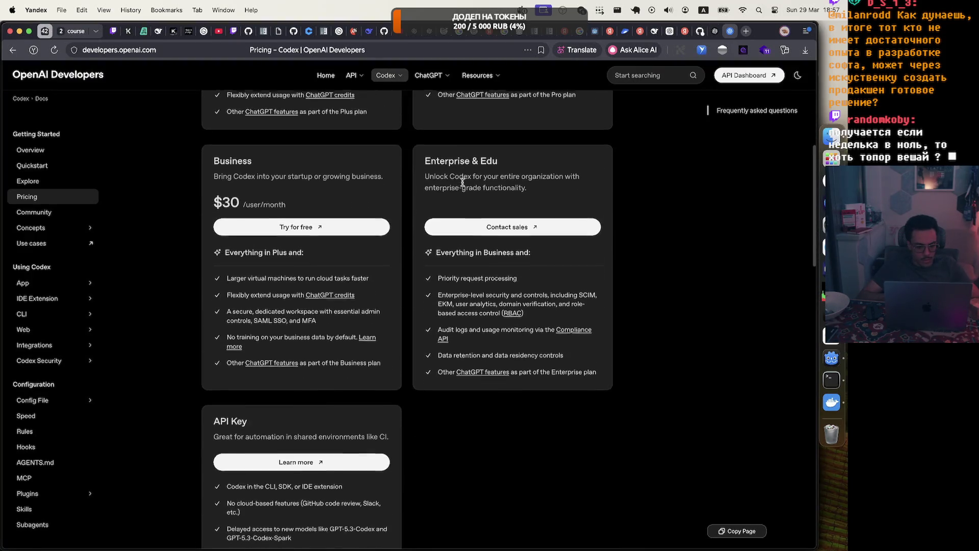
scroll(462, 184, "up", 4)
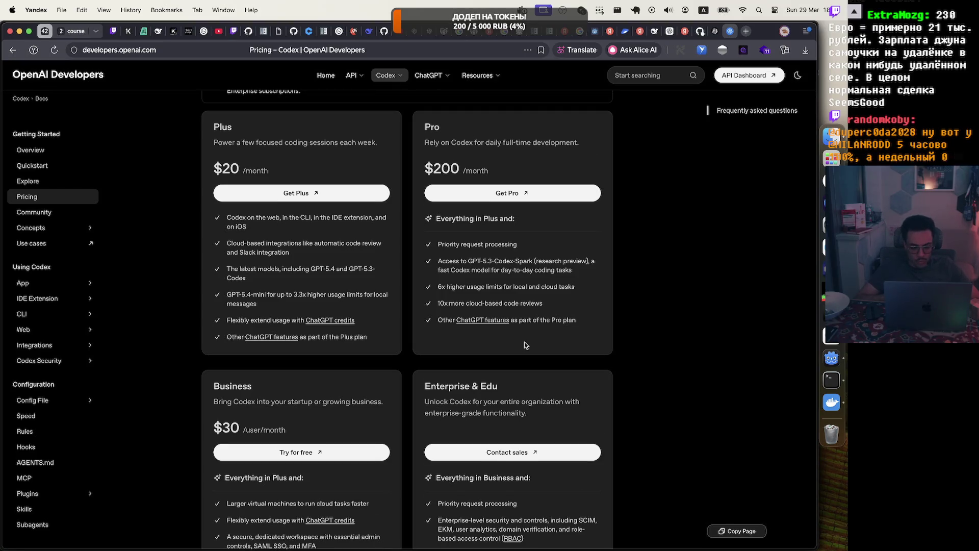
scroll(526, 345, "down", 10)
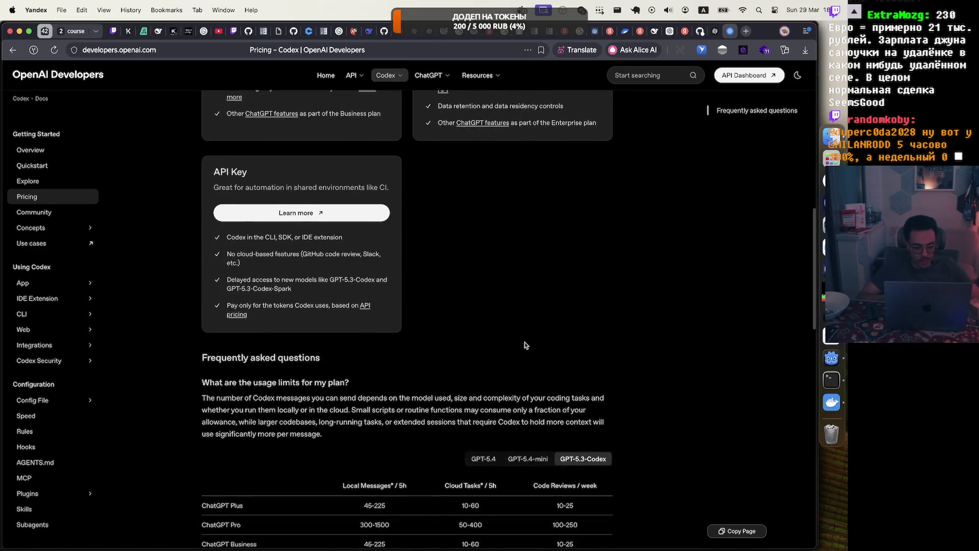
scroll(526, 346, "down", 4)
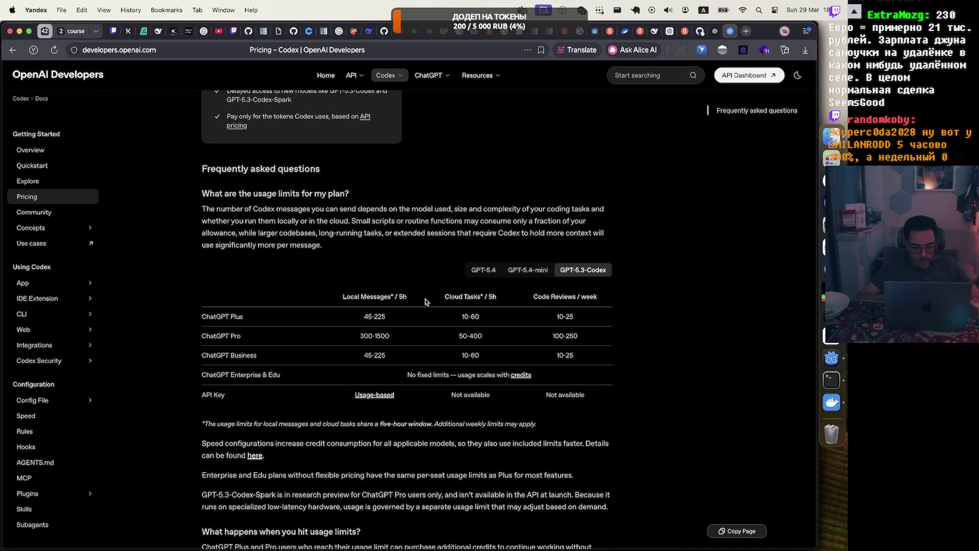
scroll(393, 299, "down", 8)
scroll(391, 308, "down", 4)
scroll(392, 320, "up", 6)
scroll(392, 320, "up", 4)
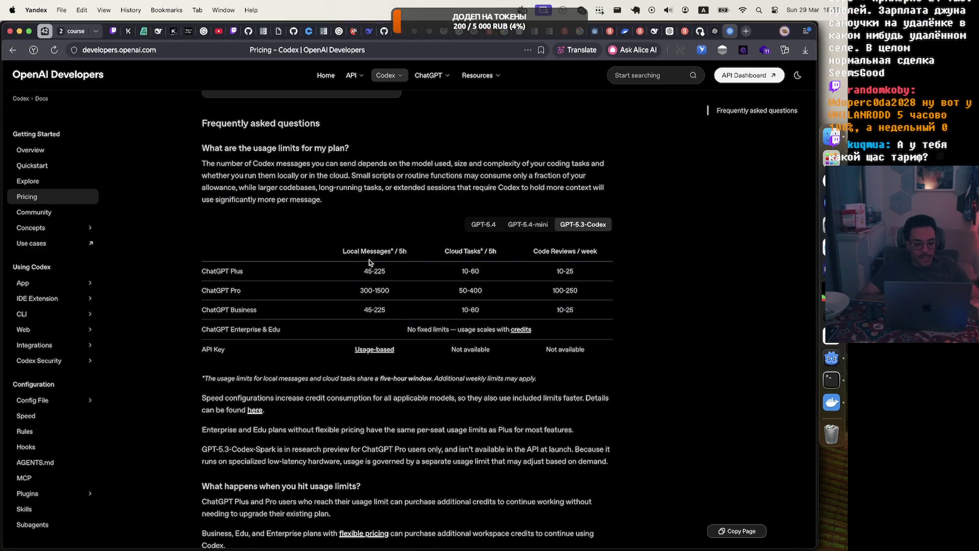
left_click_drag(363, 270, 416, 274)
left_click_drag(360, 291, 374, 293)
left_click(413, 300)
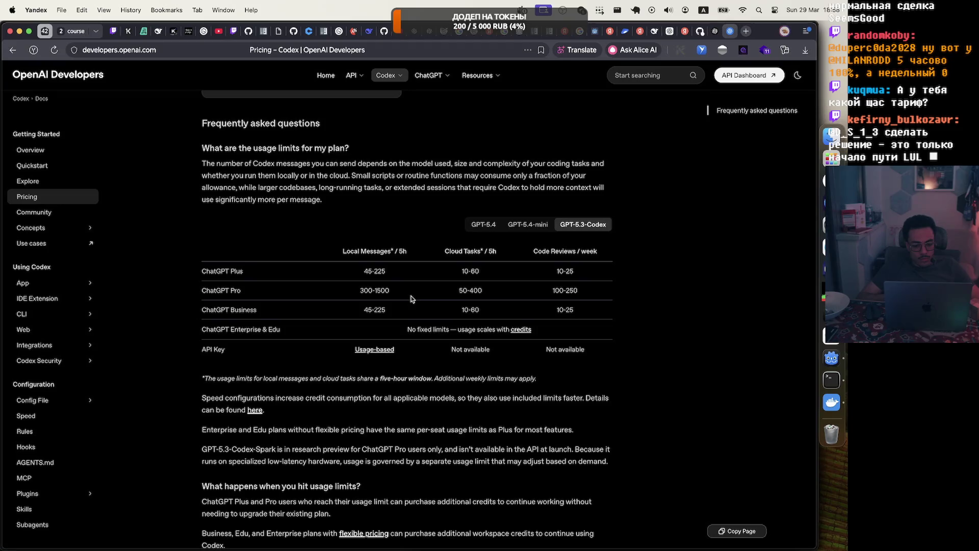
Step: Show GPT-5.4 limits, noting Pro's 223-1120 messages, then switch to the GPT-5.3-Codex limits
left_click(487, 225)
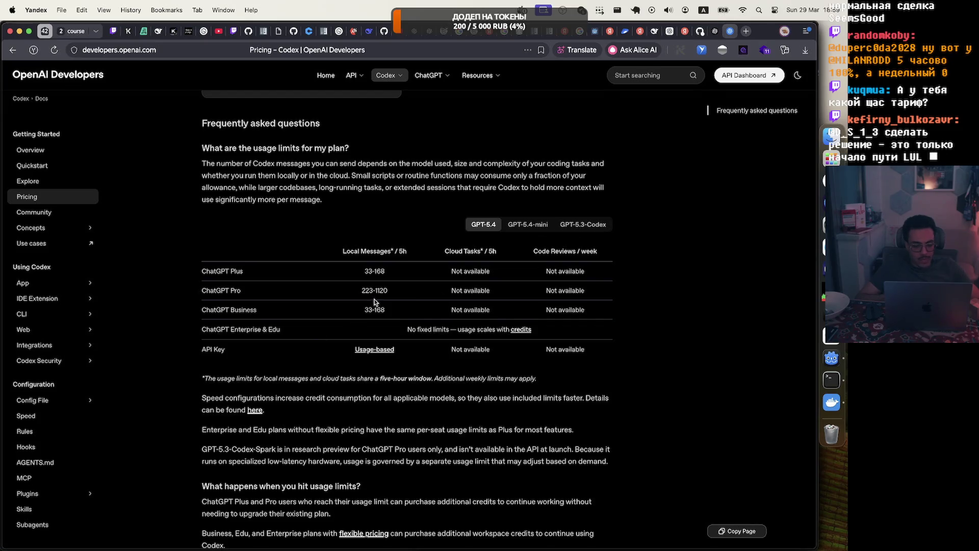
left_click_drag(361, 290, 415, 291)
left_click(412, 295)
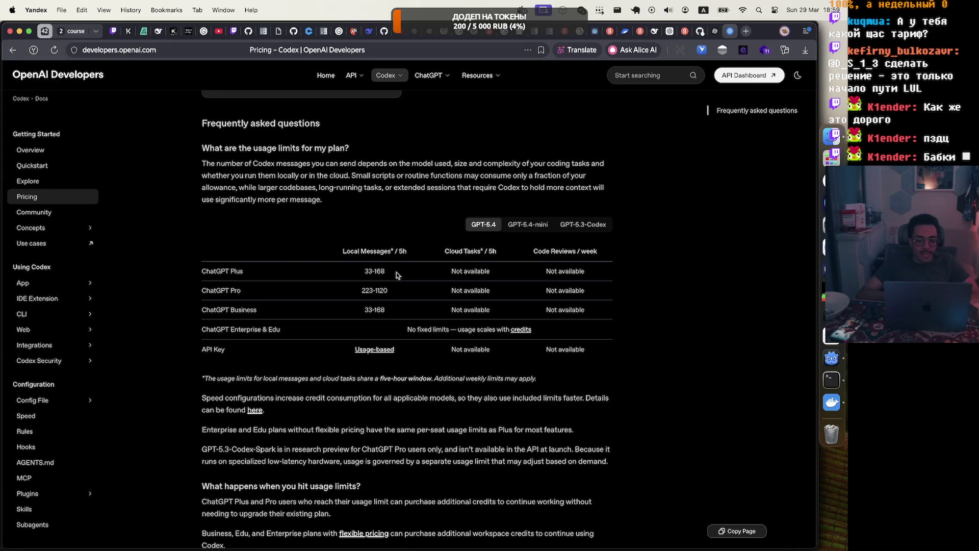
triple_click(366, 290)
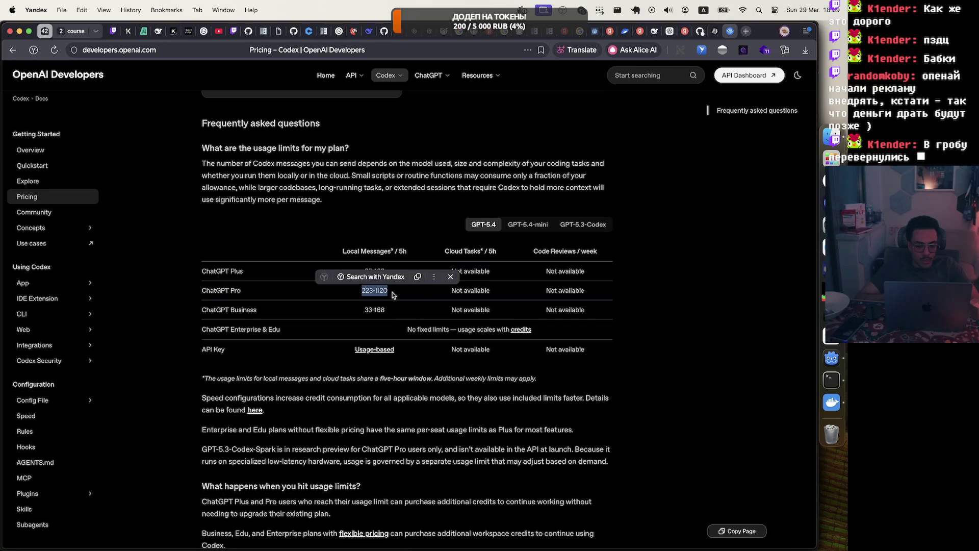
left_click(417, 300)
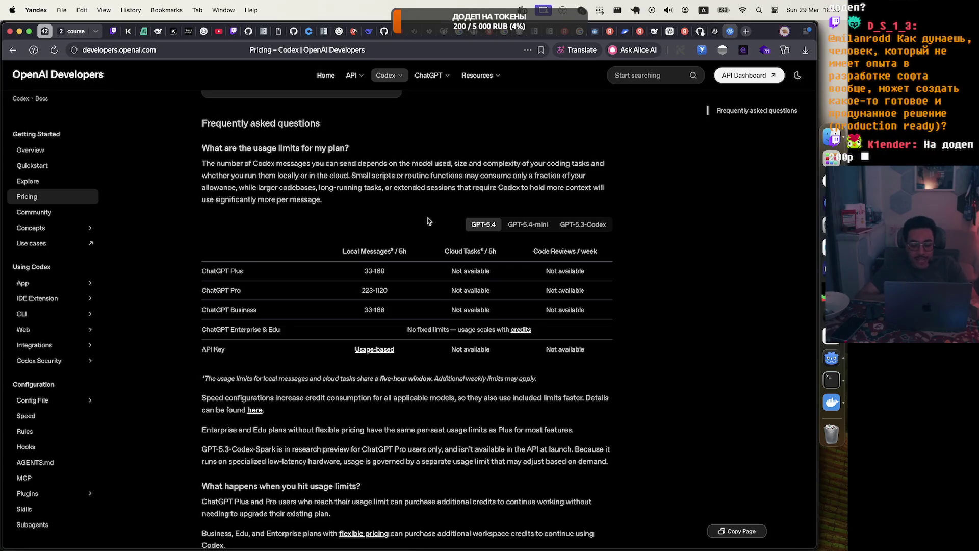
left_click(586, 224)
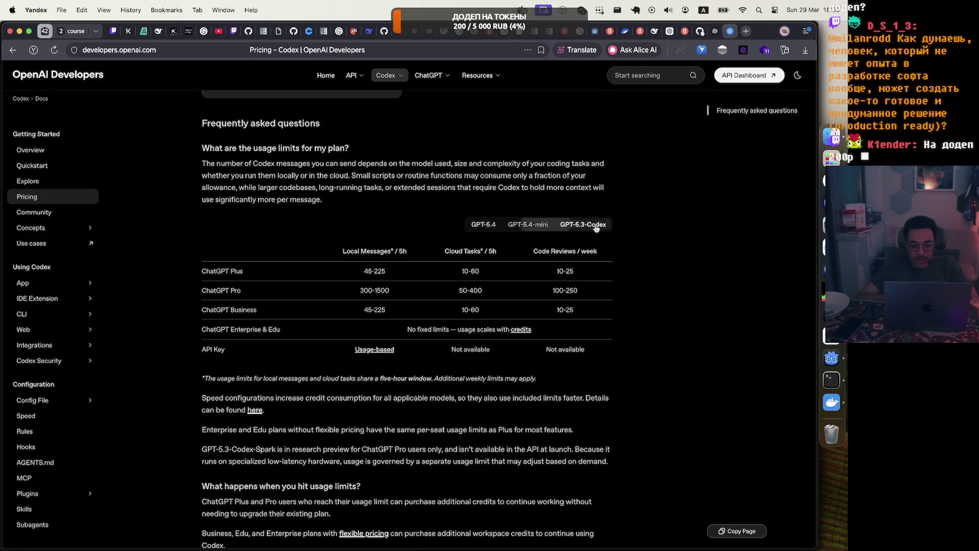
left_click(490, 226)
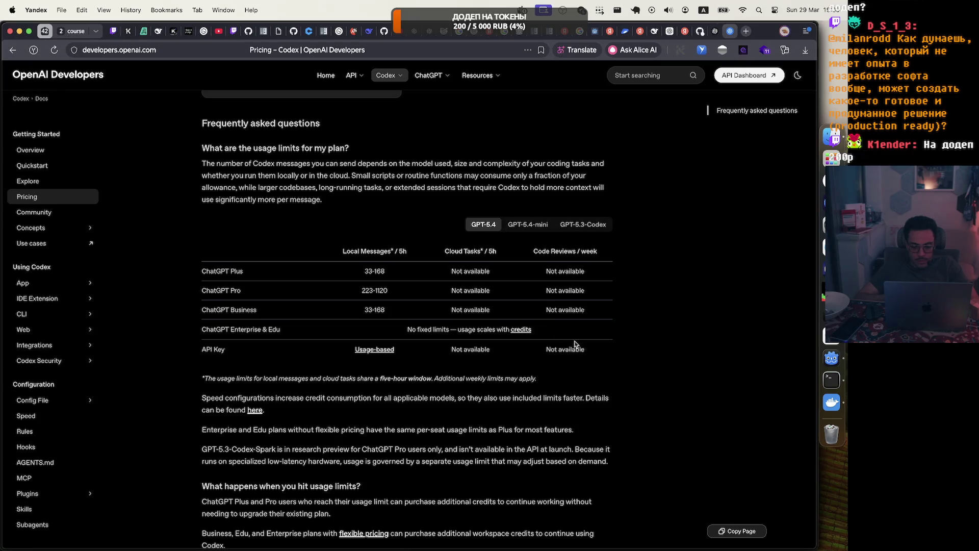
left_click_drag(543, 272, 607, 278)
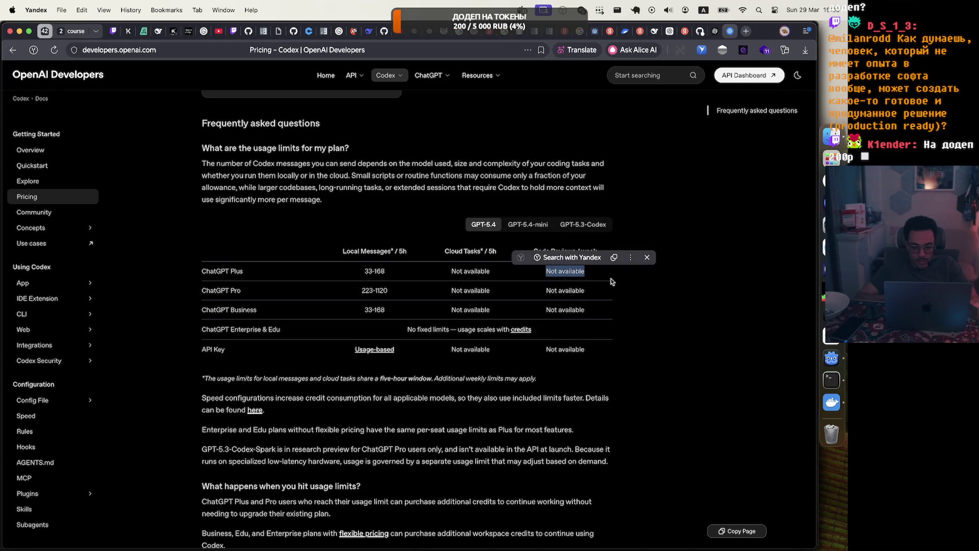
left_click(612, 281)
left_click(535, 226)
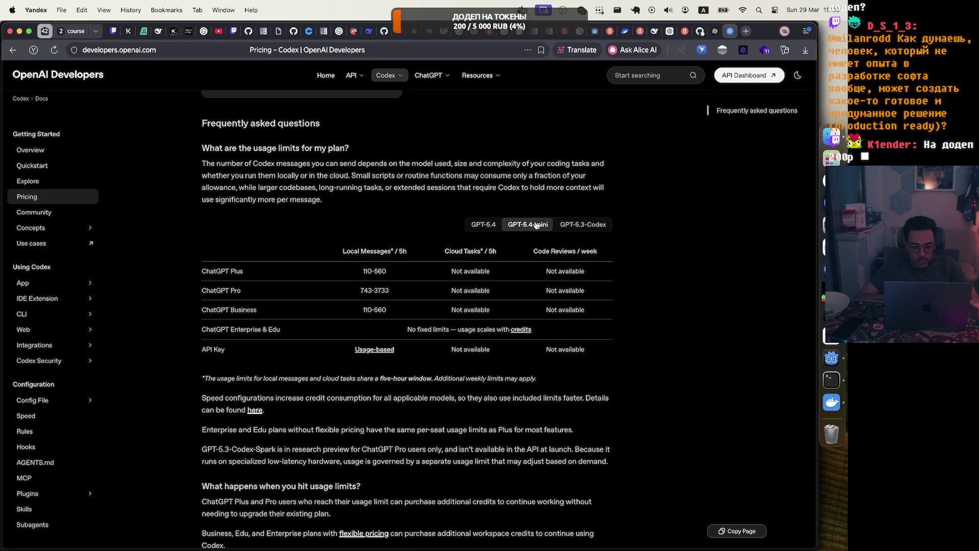
left_click(575, 227)
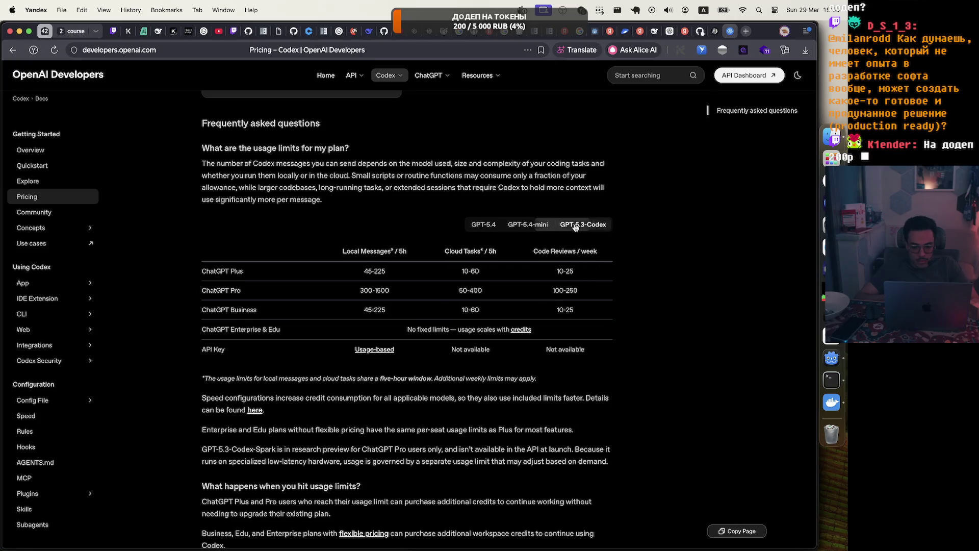
left_click(482, 224)
left_click(574, 225)
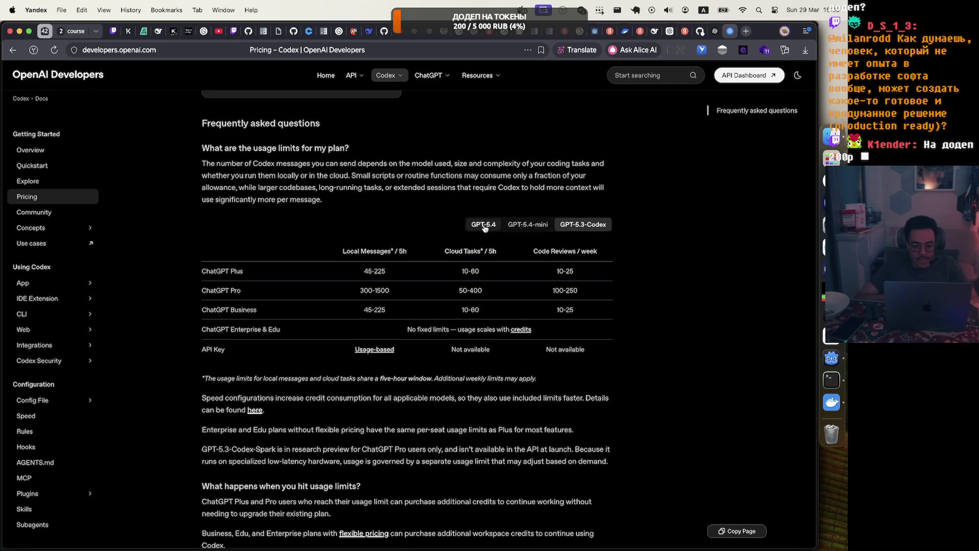
left_click(485, 225)
left_click(556, 228)
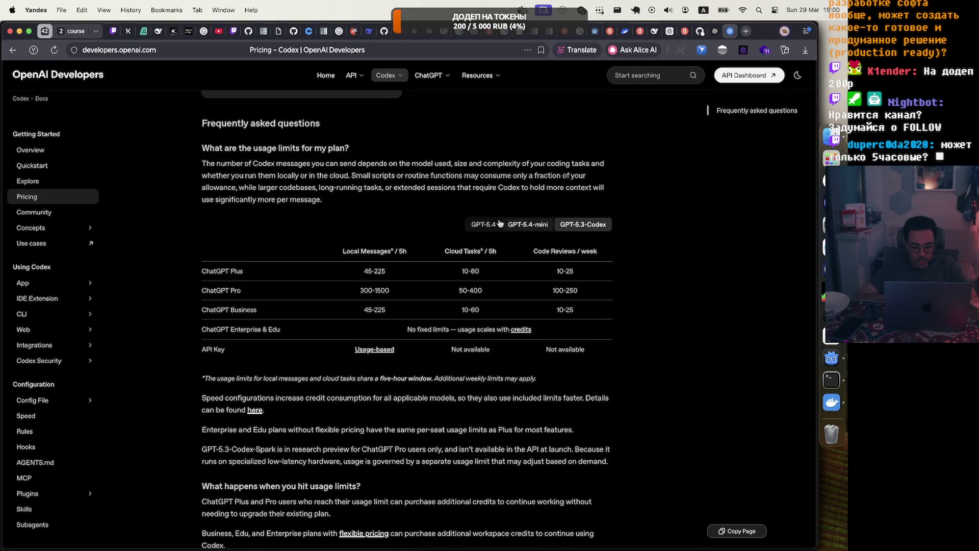
left_click(482, 225)
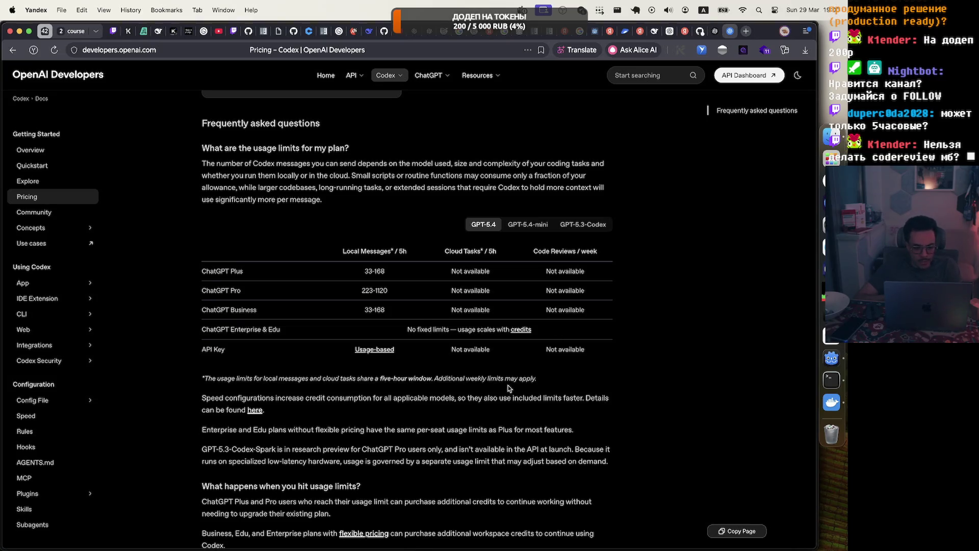
Step: Show GPT-5.4 average credit costs, then return to the plan cards showing Pro at $200/month
scroll(508, 386, "up", 10)
scroll(508, 388, "up", 12)
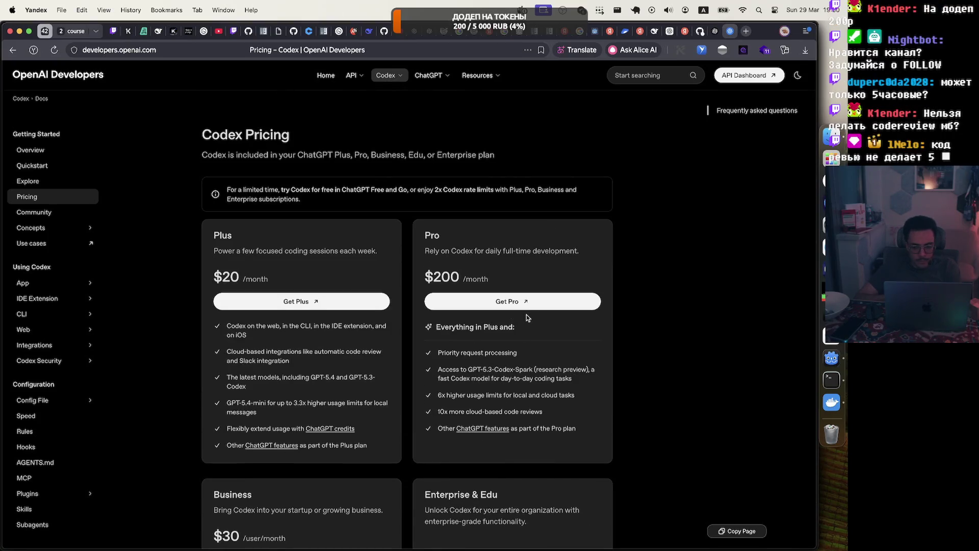
scroll(528, 317, "down", 20)
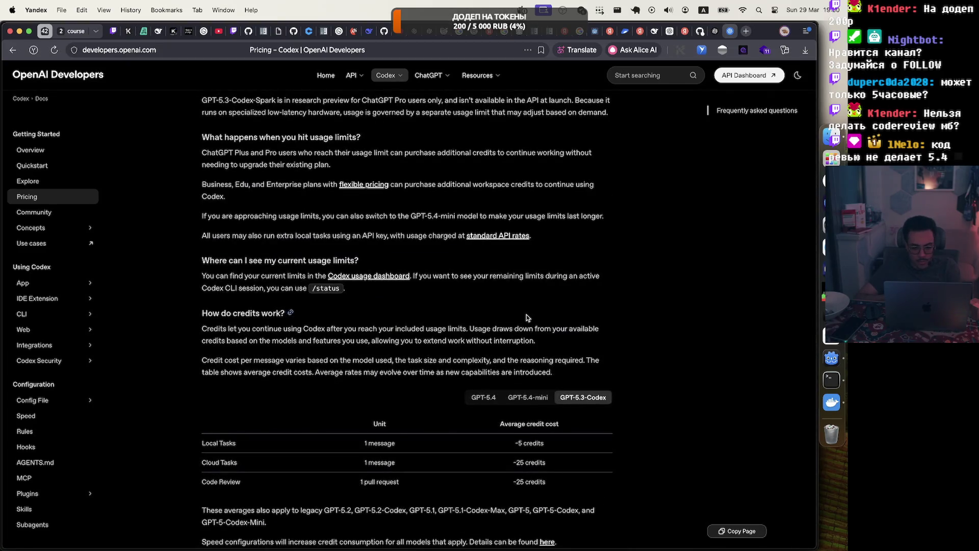
left_click(489, 398)
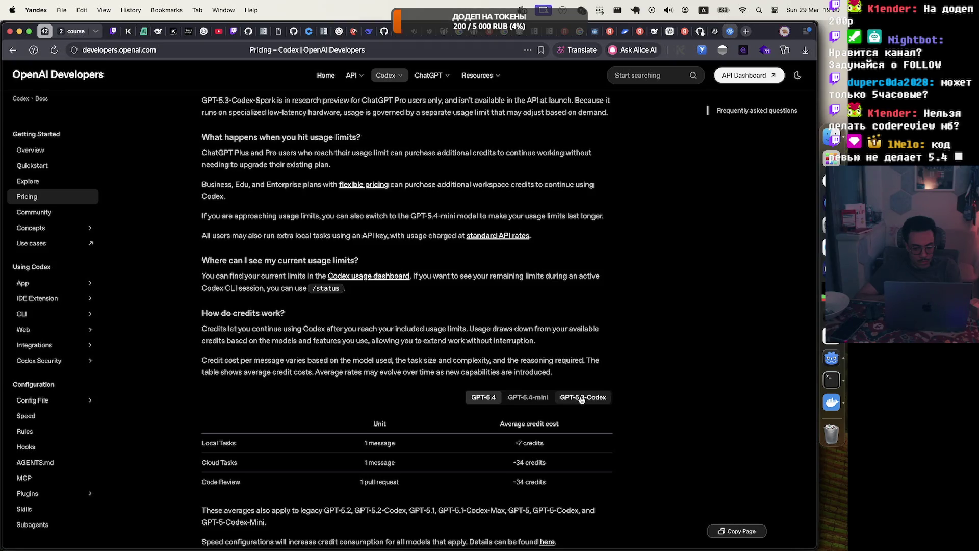
scroll(415, 341, "up", 10)
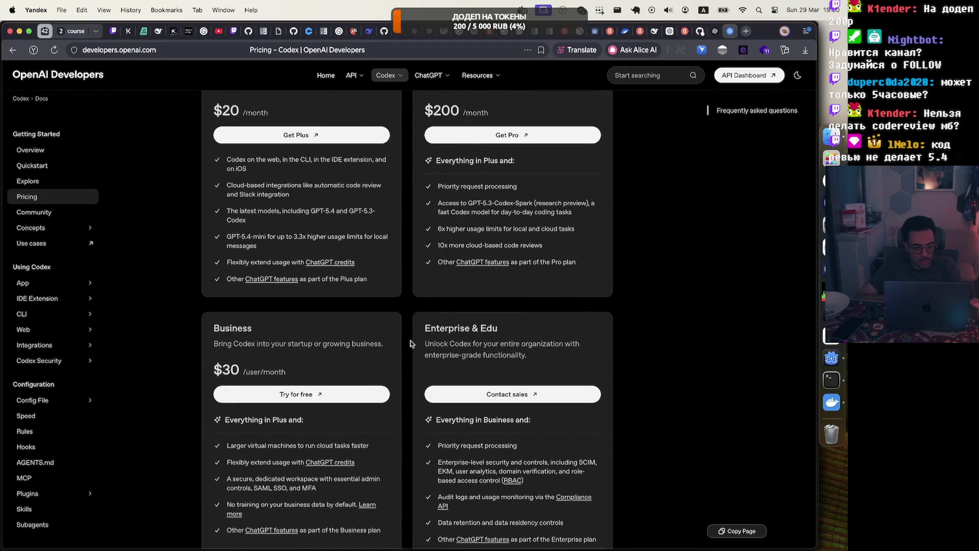
scroll(412, 343, "up", 3)
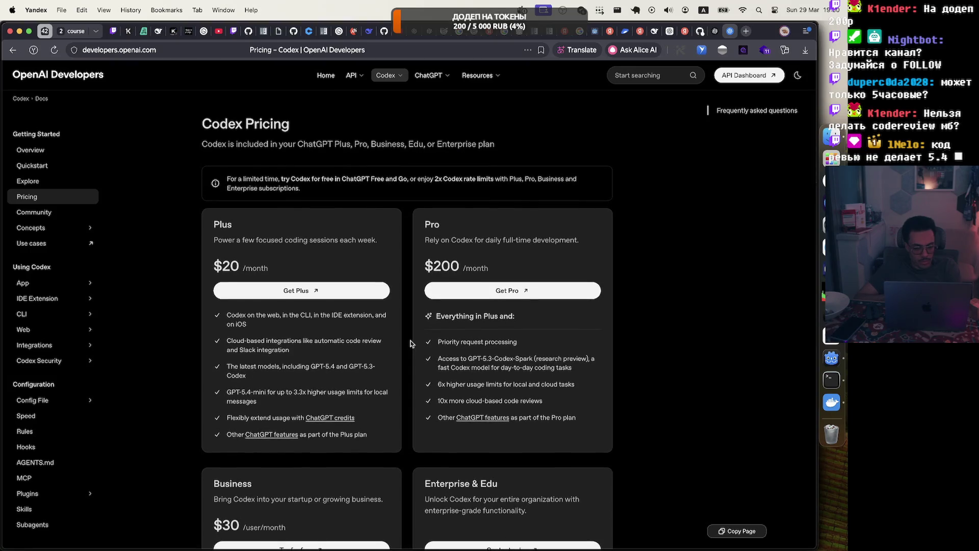
scroll(412, 343, "down", 2)
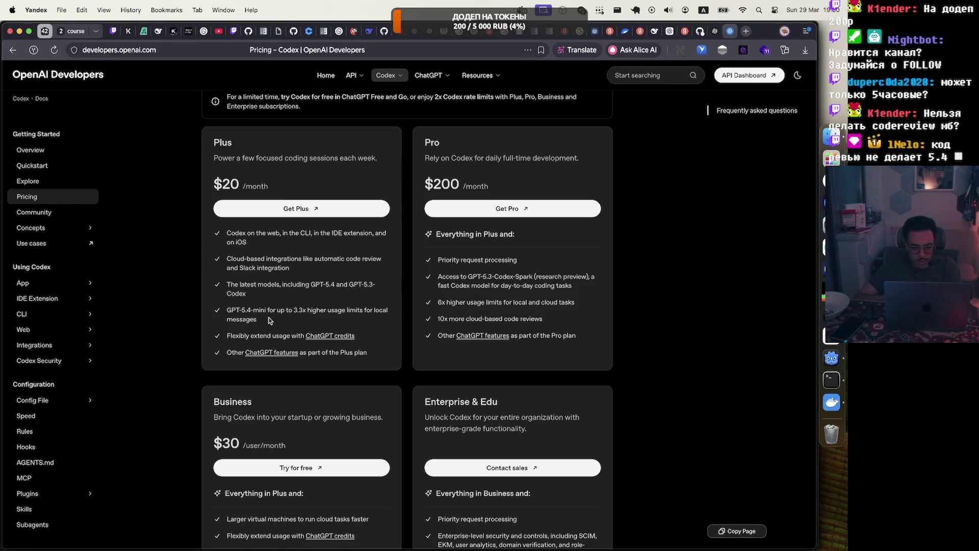
left_click_drag(478, 303, 510, 303)
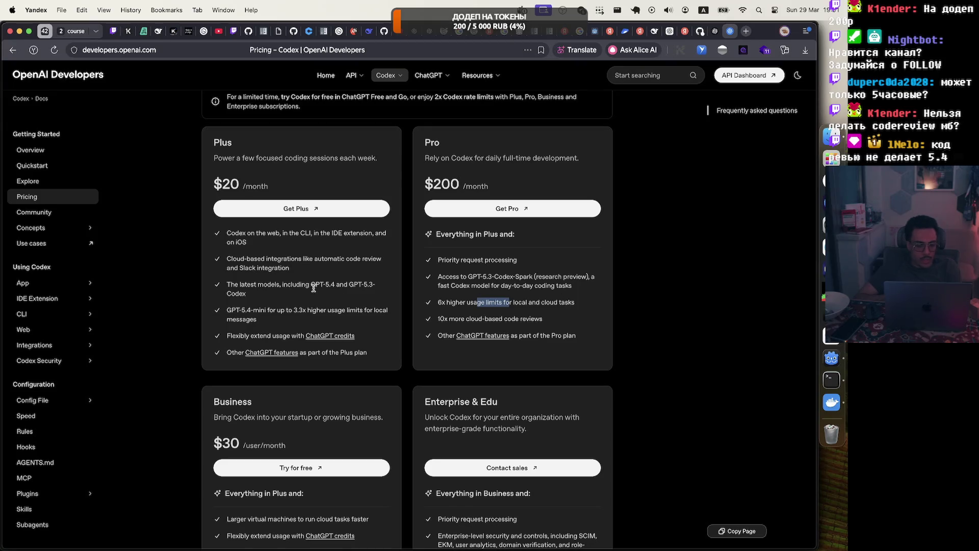
scroll(311, 285, "up", 3)
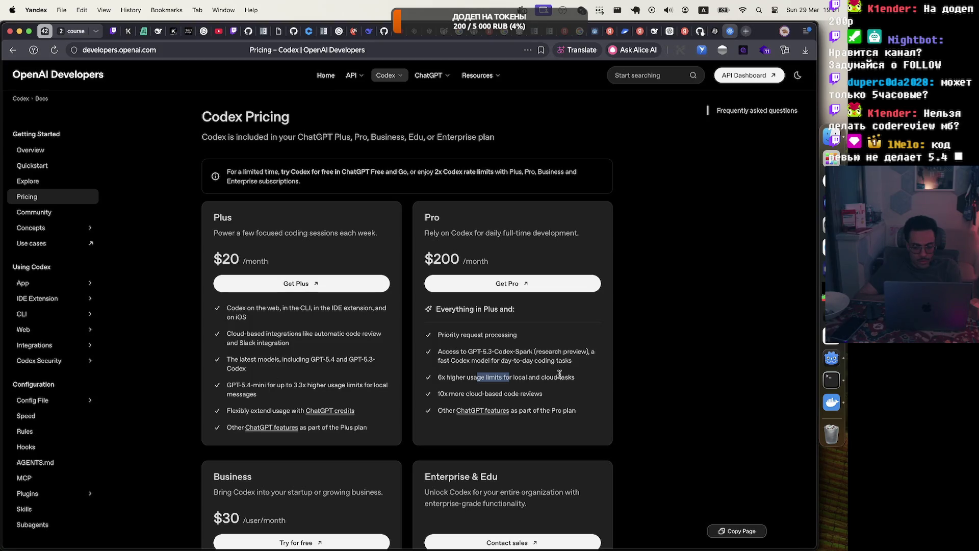
left_click_drag(503, 352, 552, 354)
left_click(581, 353)
triple_click(565, 362)
left_click(508, 351)
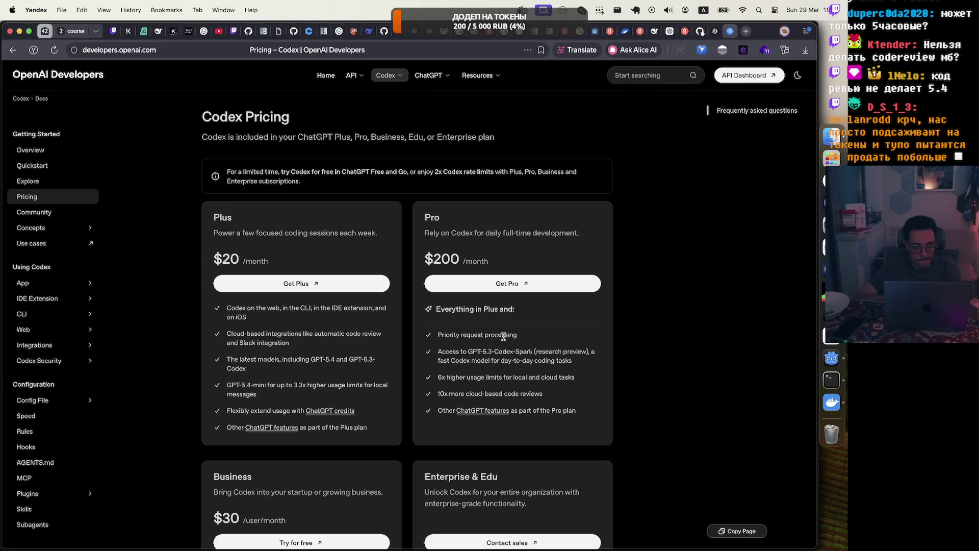
scroll(504, 337, "down", 5)
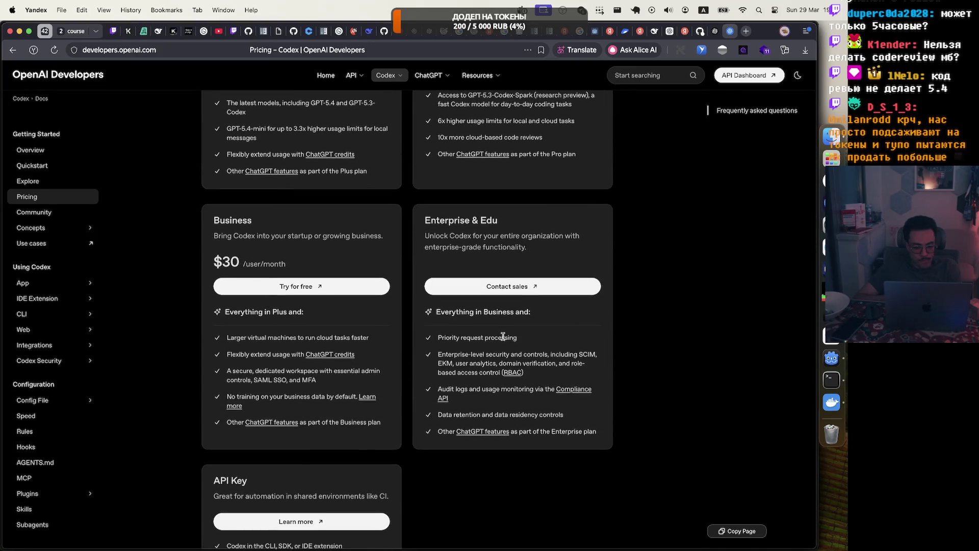
scroll(503, 336, "down", 10)
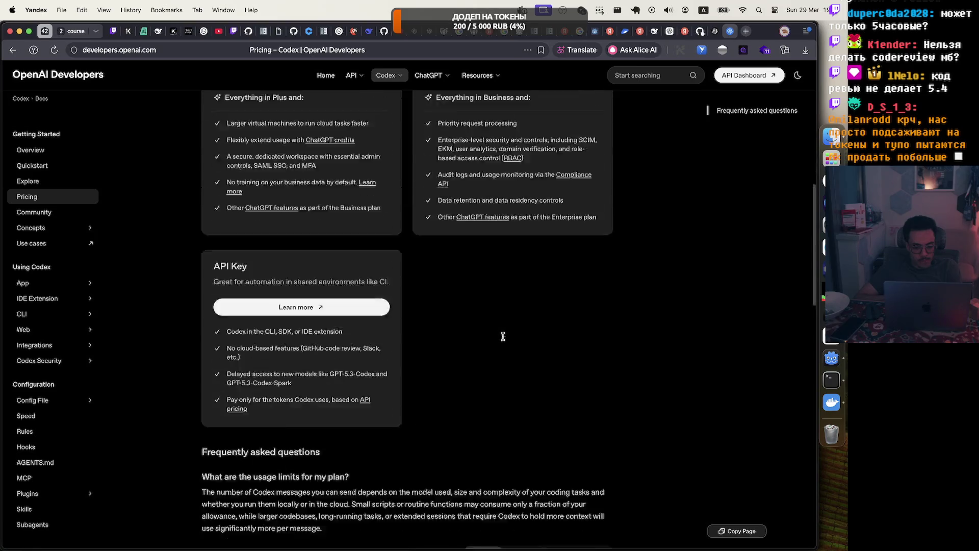
scroll(503, 339, "up", 4)
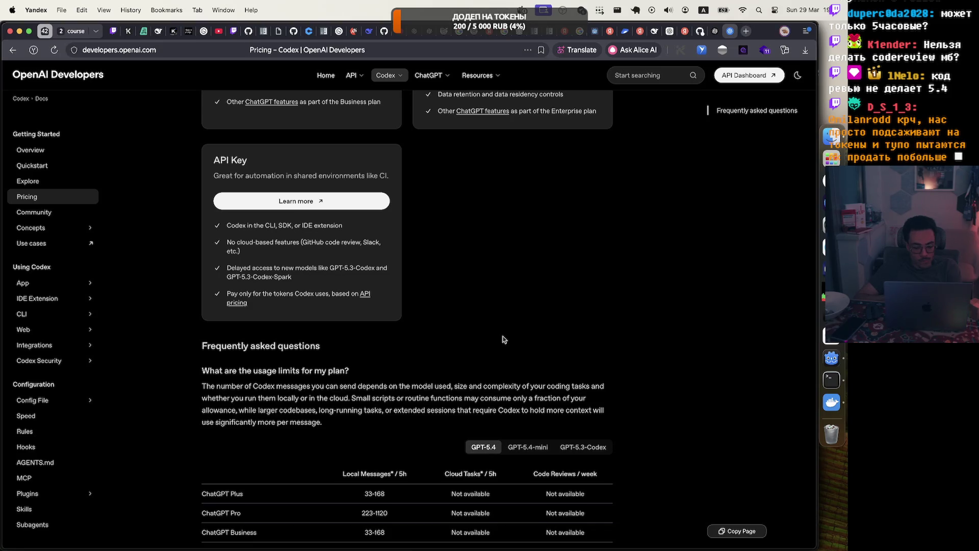
scroll(503, 339, "down", 2)
scroll(503, 339, "down", 10)
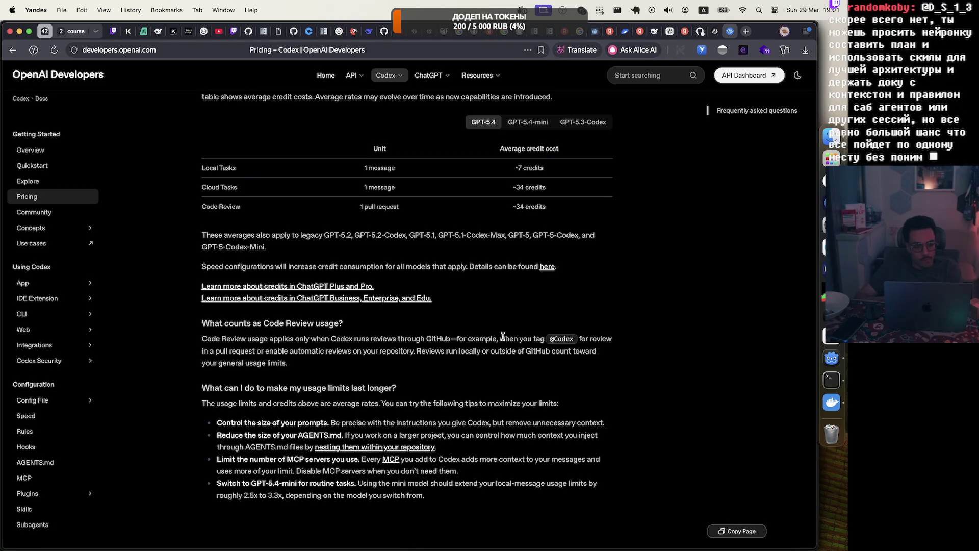
scroll(502, 336, "up", 15)
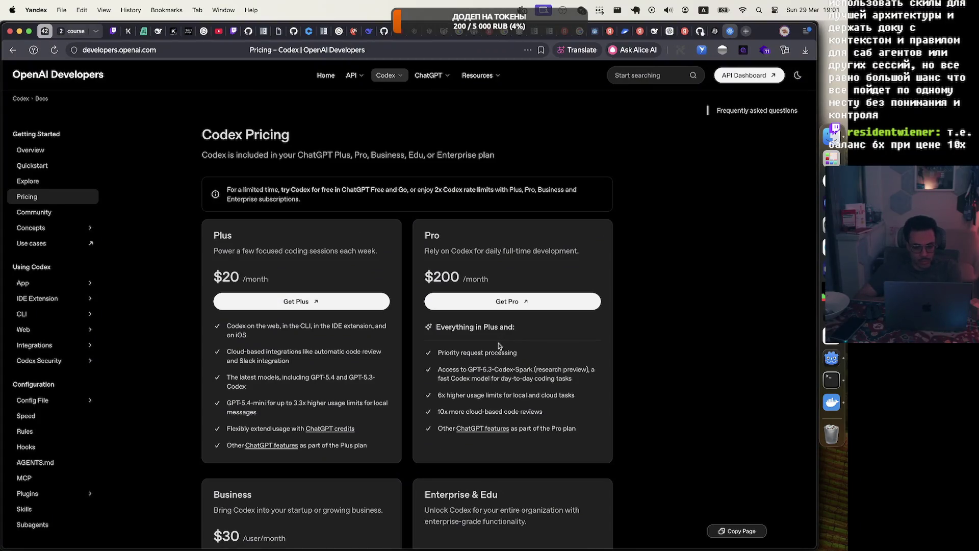
scroll(499, 346, "down", 3)
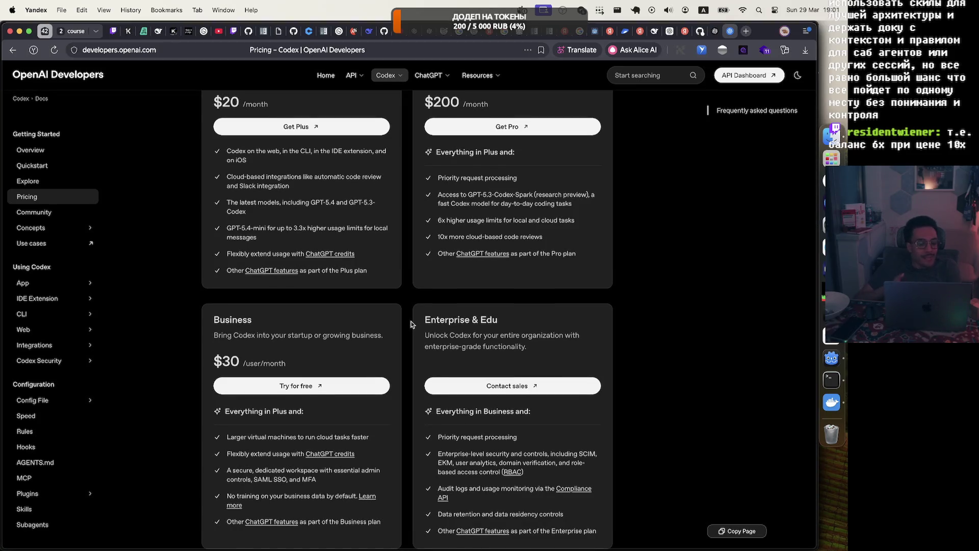
scroll(412, 324, "up", 3)
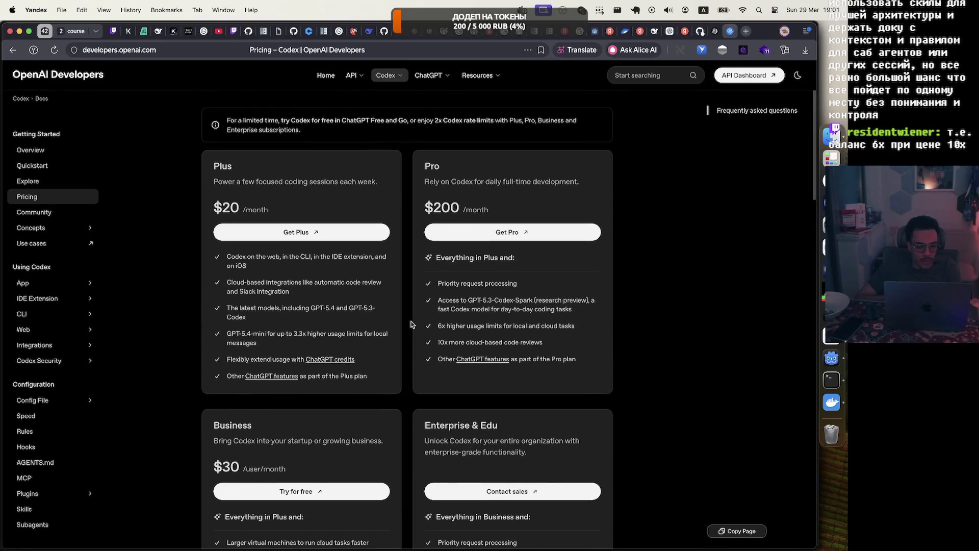
scroll(412, 324, "down", 5)
scroll(412, 324, "down", 4)
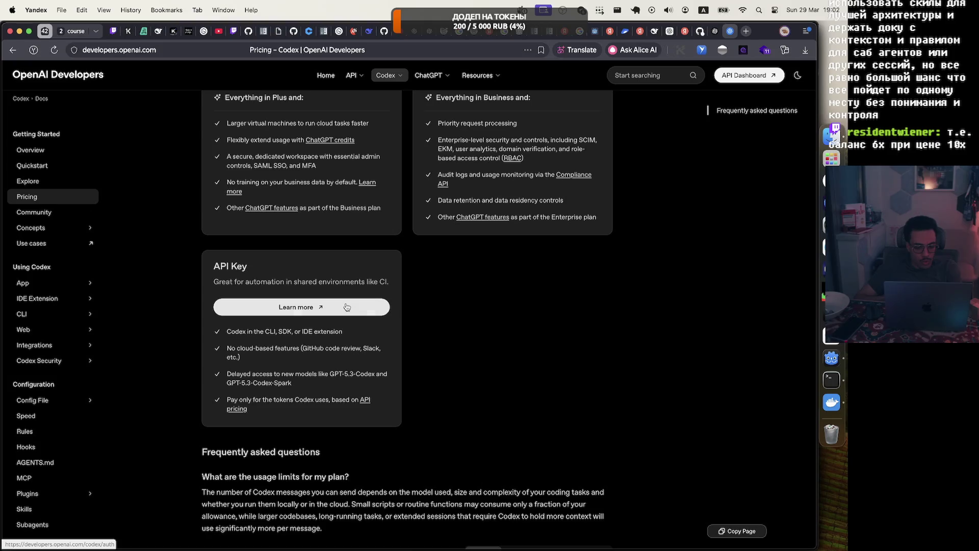
left_click(346, 307)
scroll(346, 303, "down", 5)
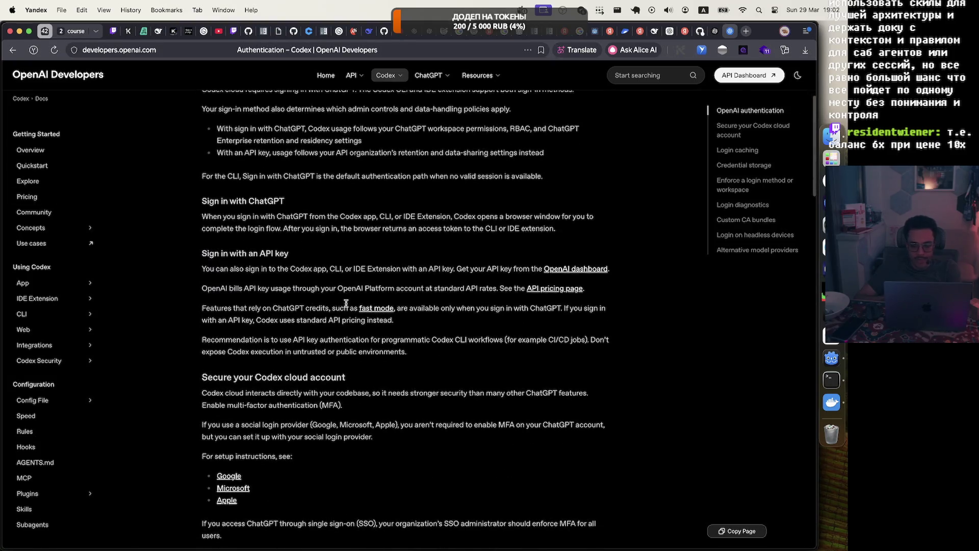
scroll(347, 304, "down", 20)
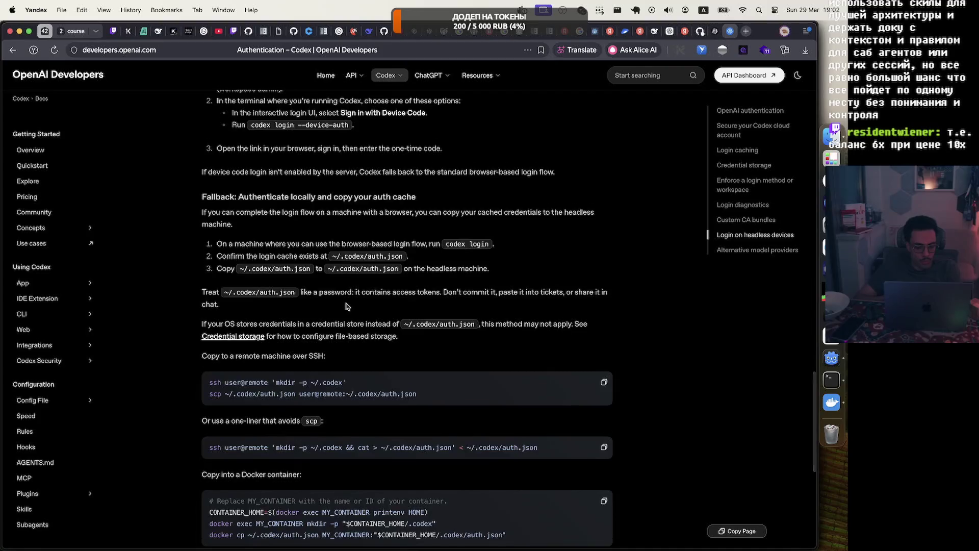
scroll(346, 307, "down", 7)
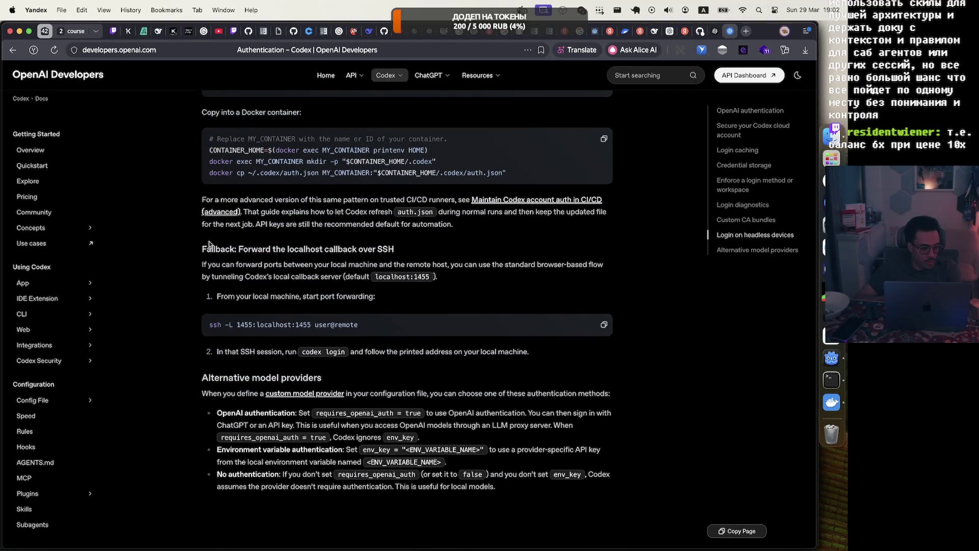
left_click(30, 196)
scroll(392, 342, "down", 14)
scroll(372, 285, "up", 4)
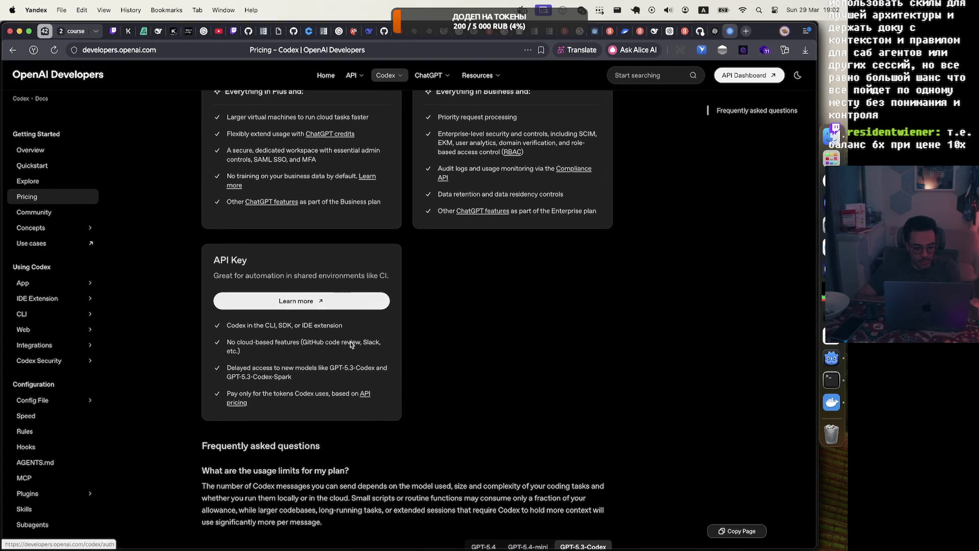
left_click(366, 396)
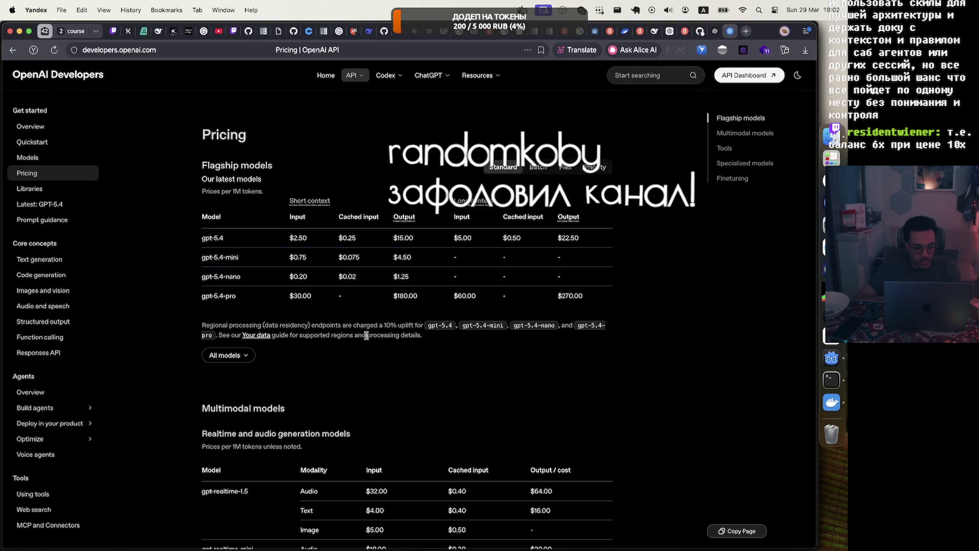
Step: Check gpt-5.4 prices ($2.50 input, $15.00 output per 1M tokens), then show the Batch rates
left_click_drag(289, 237, 342, 238)
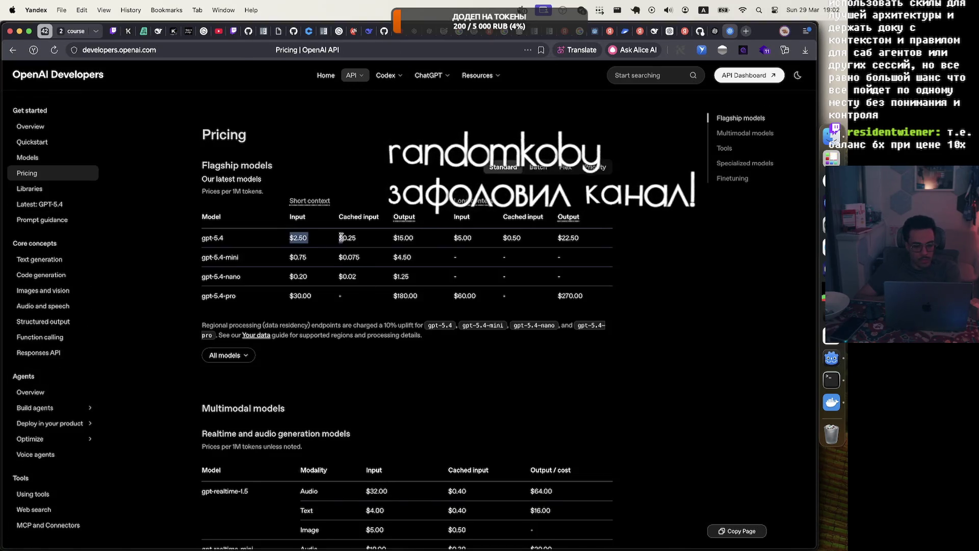
left_click(360, 243)
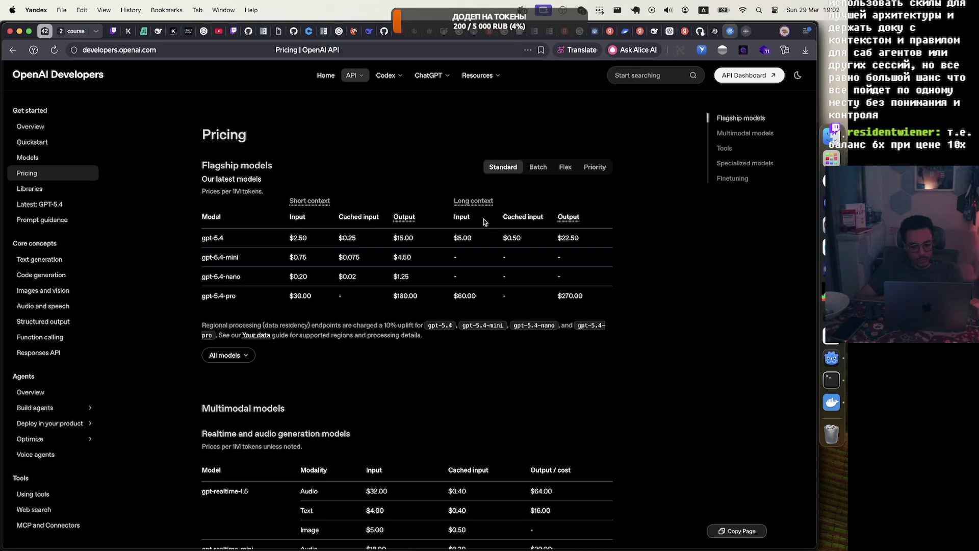
left_click_drag(418, 240, 371, 240)
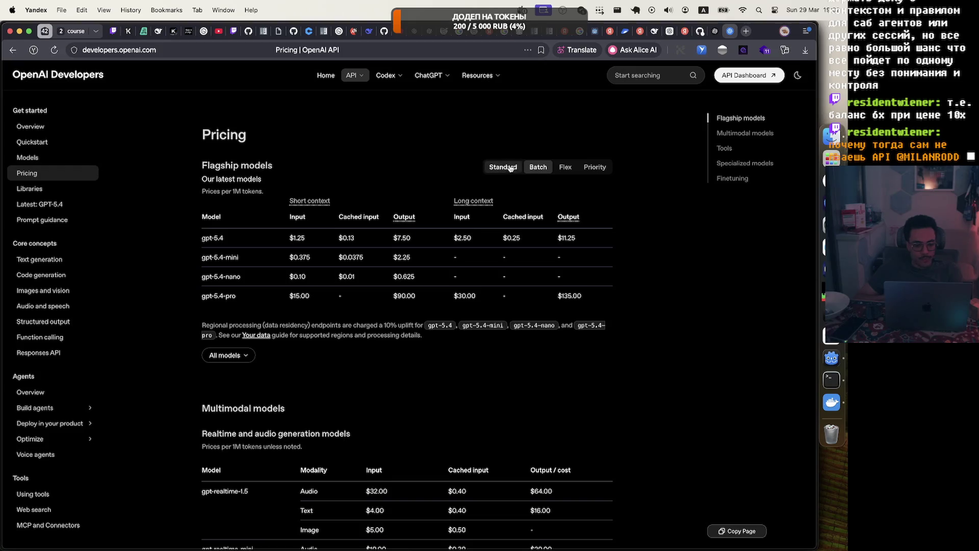
left_click(540, 167)
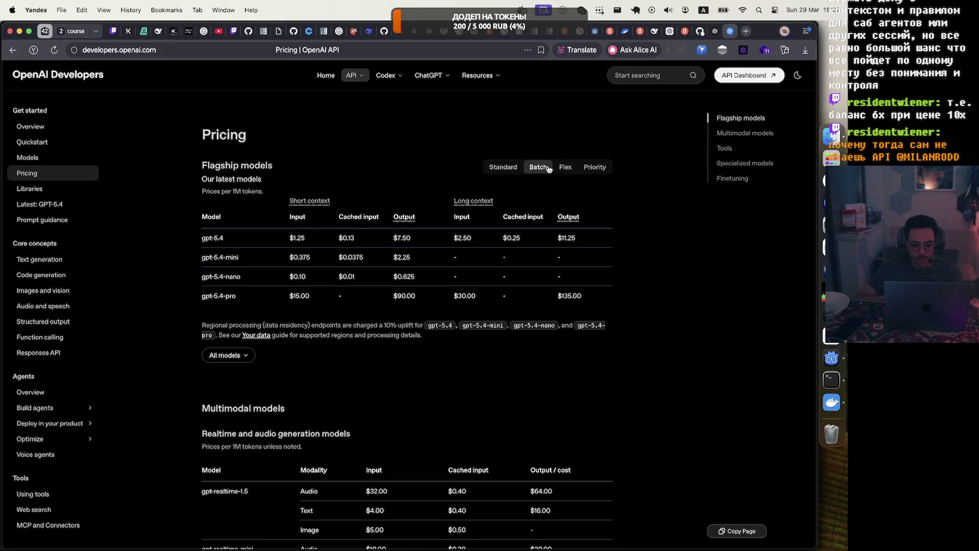
left_click(503, 166)
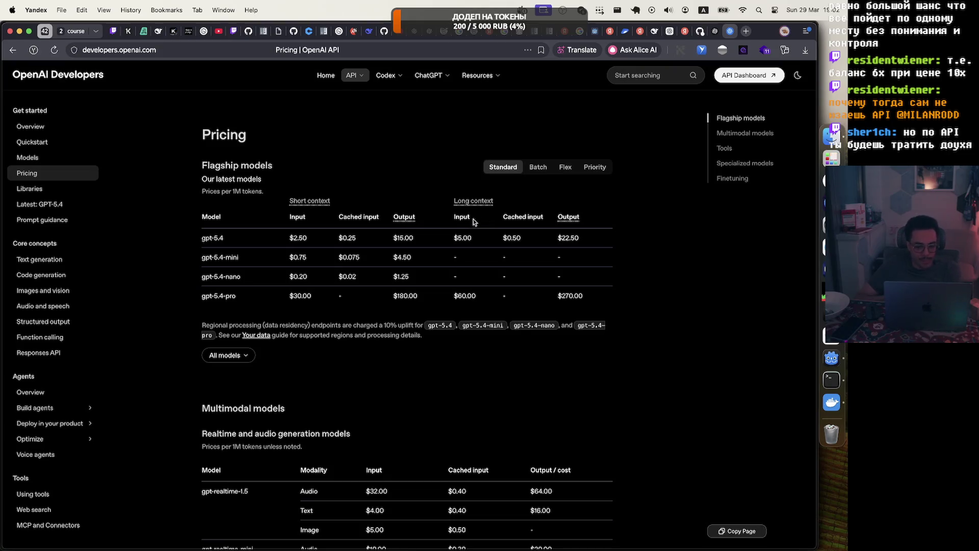
scroll(306, 342, "down", 10)
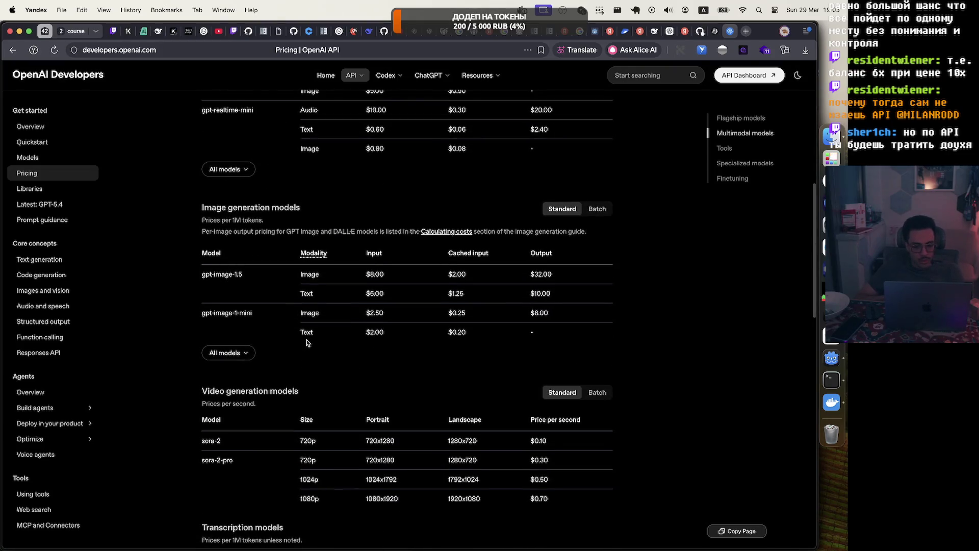
scroll(306, 342, "down", 7)
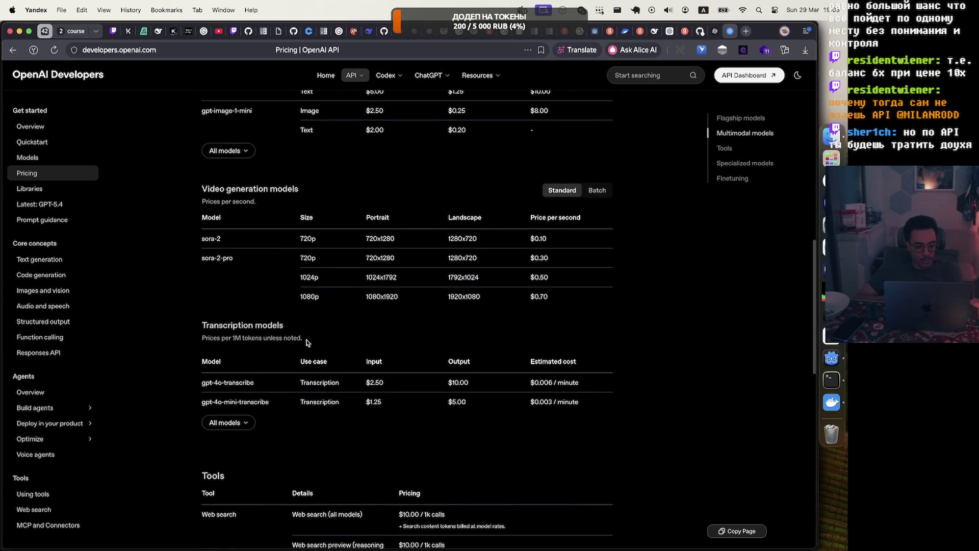
scroll(307, 342, "down", 10)
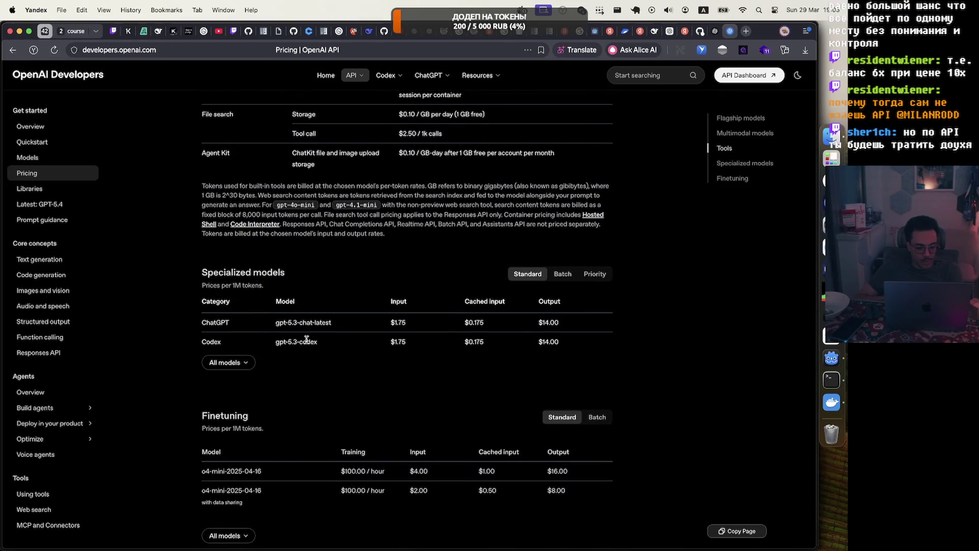
key("super+Up")
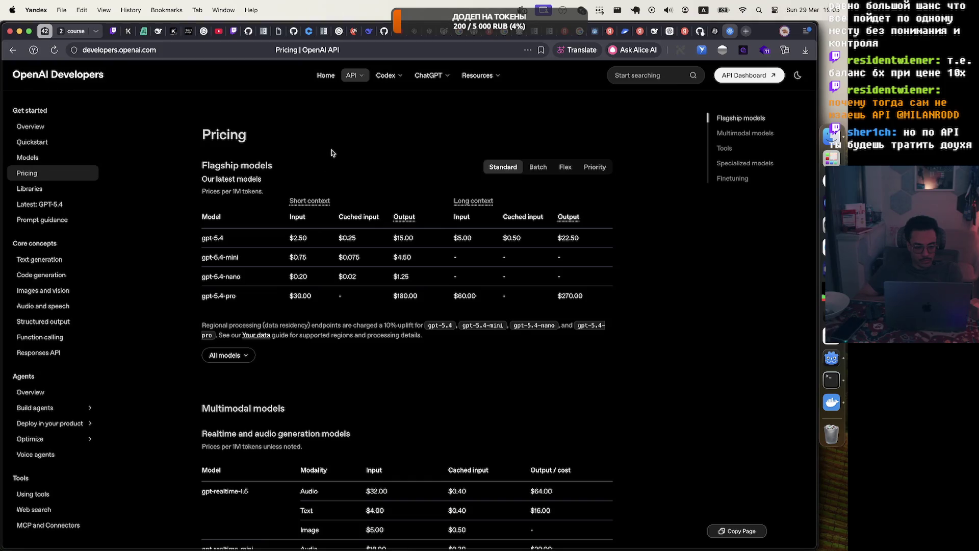
Step: Close the API pricing, spare and Yandex search tabs to return to the GitHub Codex Usage Limits discussion
mouse_move(722, 37)
left_click(730, 32)
left_click(731, 32)
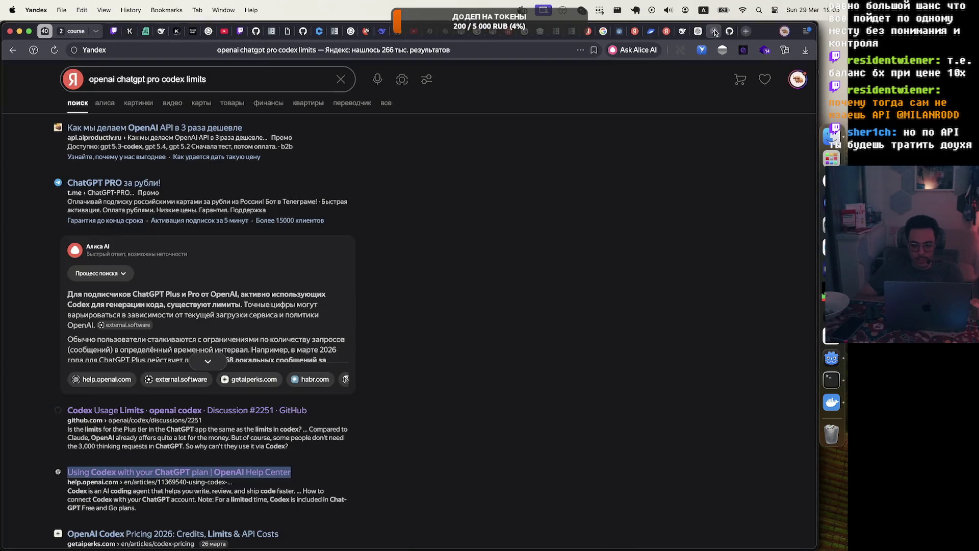
left_click(714, 32)
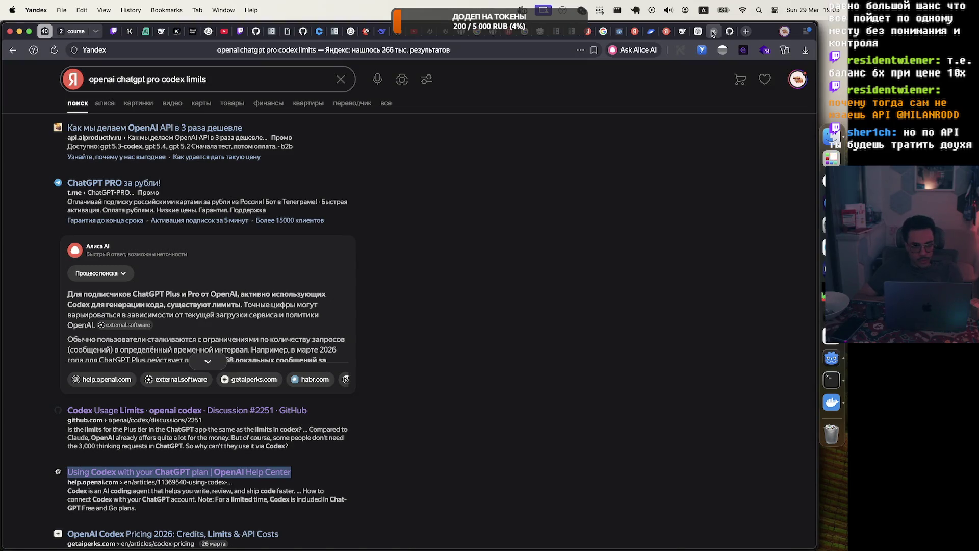
left_click(714, 33)
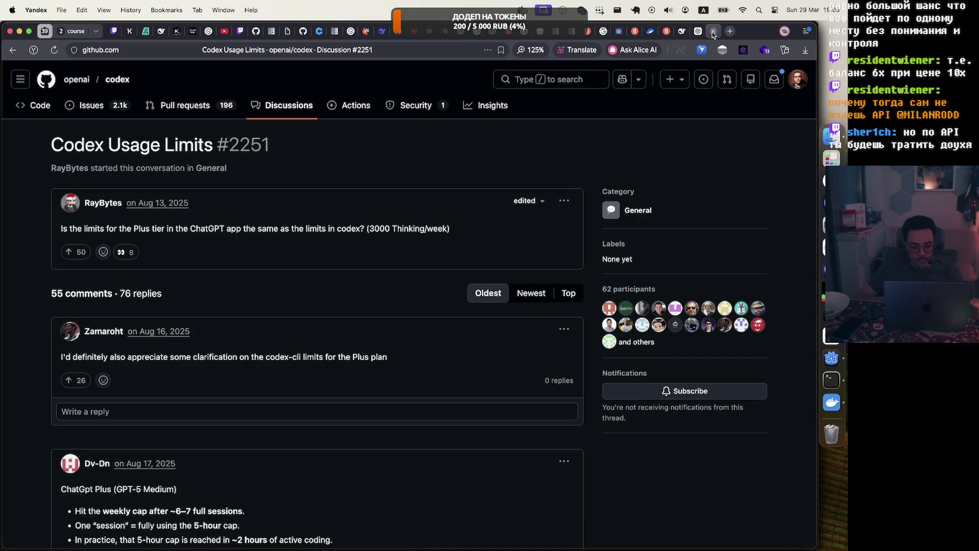
scroll(376, 276, "down", 5)
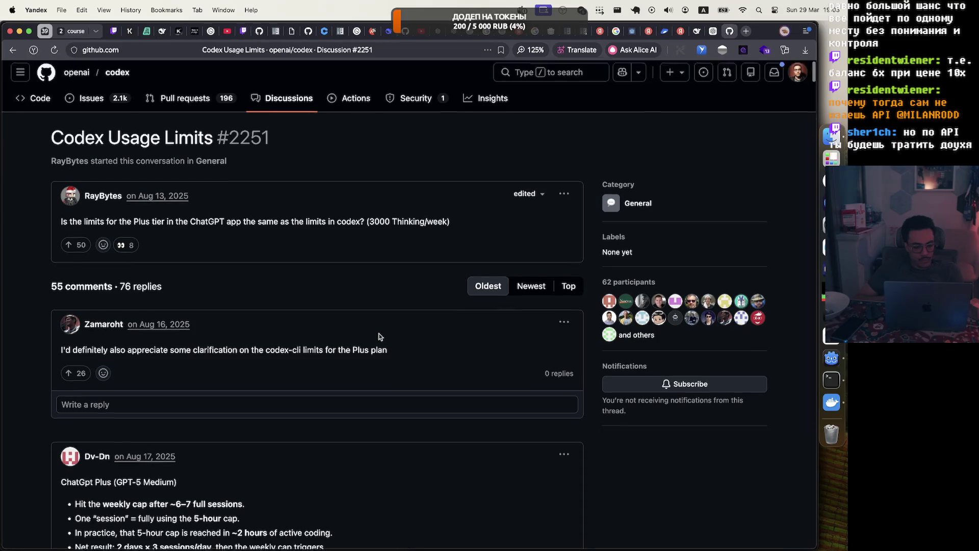
Step: Scroll down through the Codex Usage Limits discussion comments toward the bottom
scroll(379, 337, "down", 6)
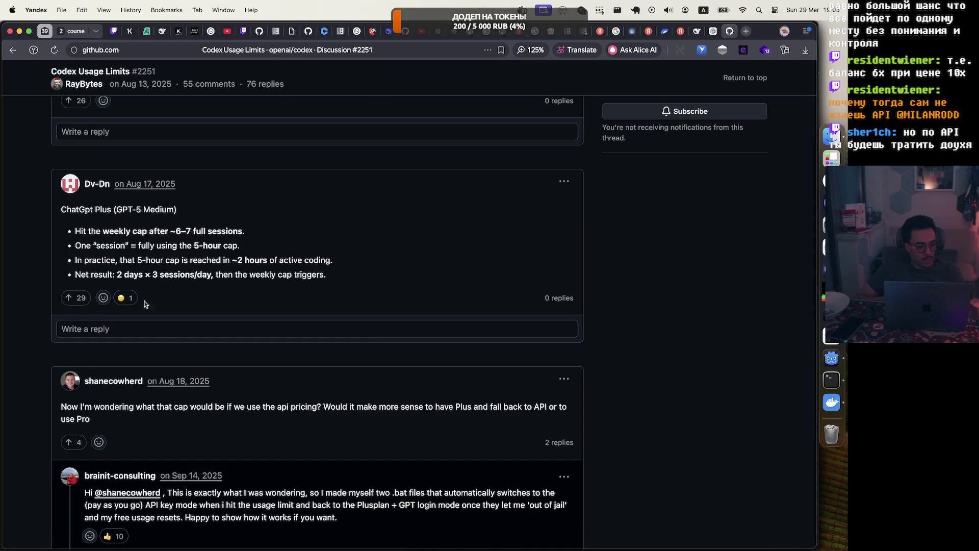
scroll(163, 333, "down", 4)
scroll(164, 337, "down", 6)
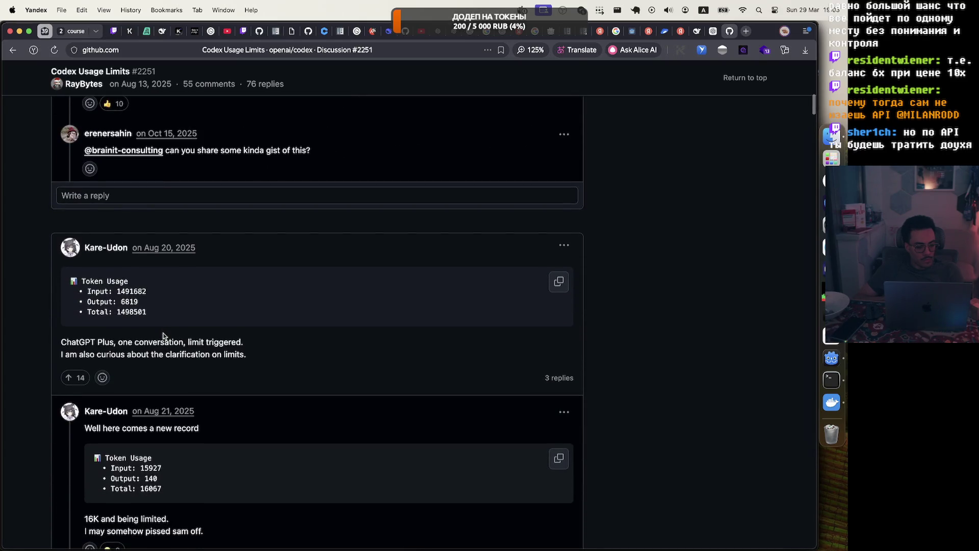
scroll(163, 337, "down", 3)
scroll(164, 336, "down", 5)
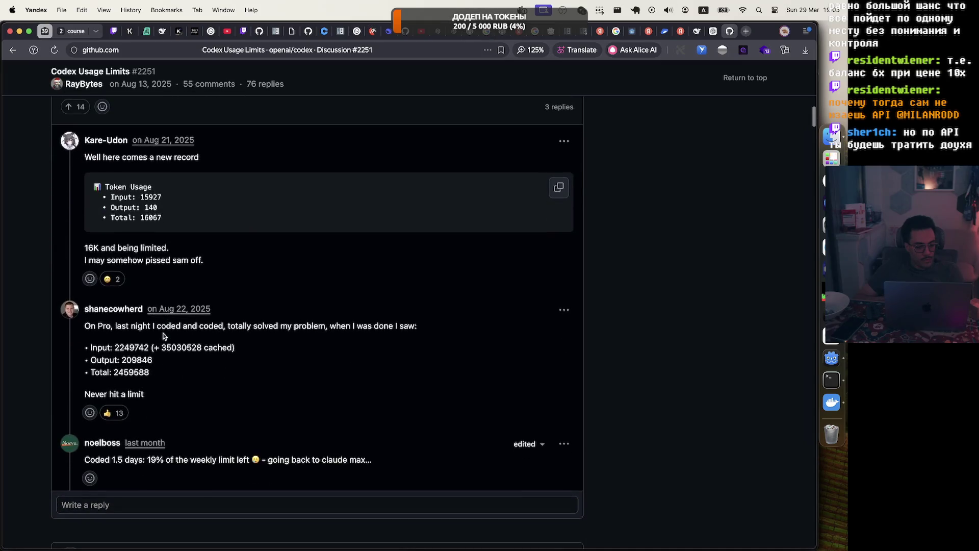
scroll(164, 333, "down", 3)
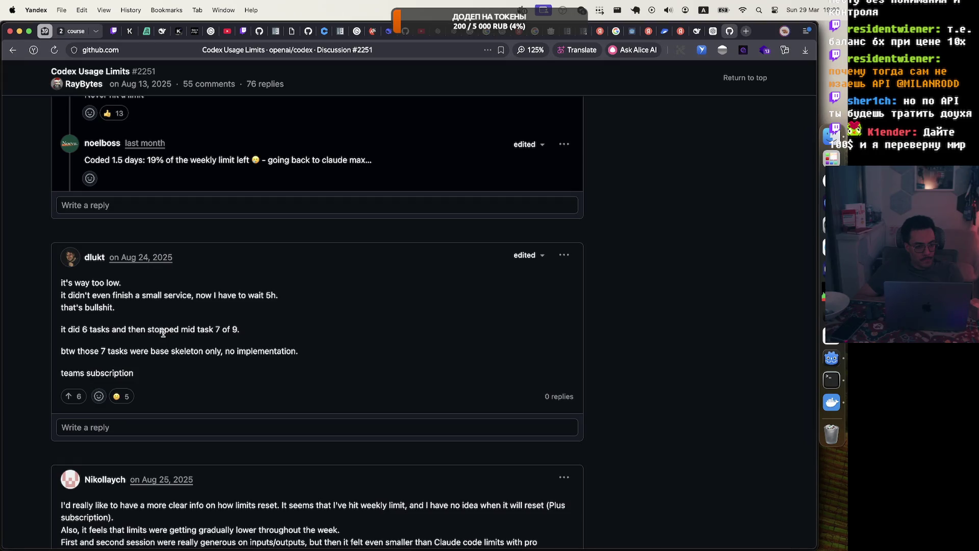
scroll(163, 333, "down", 5)
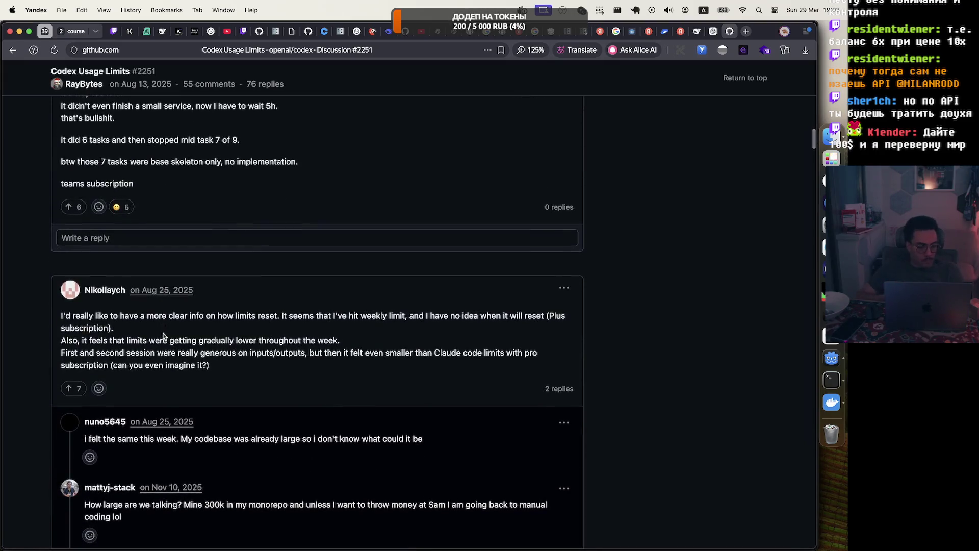
scroll(163, 335, "down", 1)
scroll(163, 336, "down", 3)
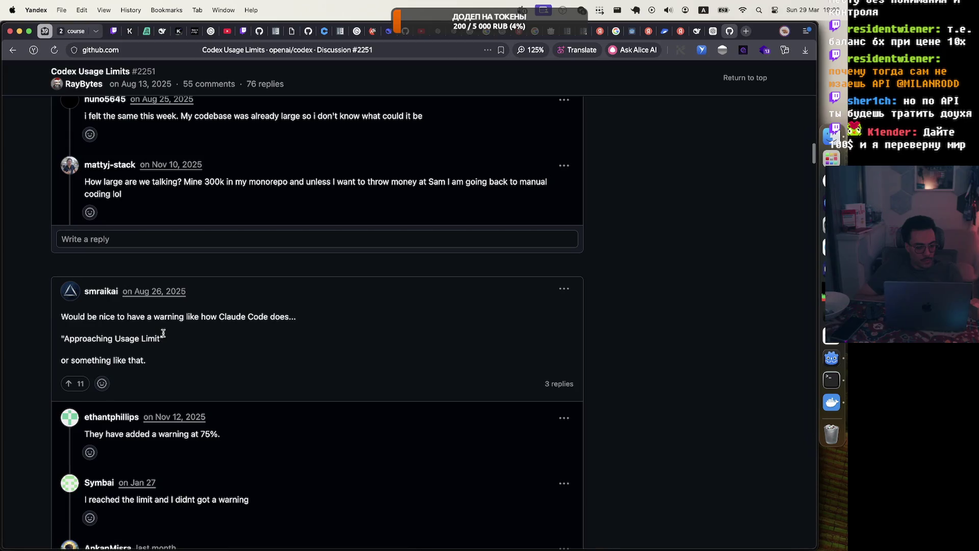
scroll(163, 333, "down", 3)
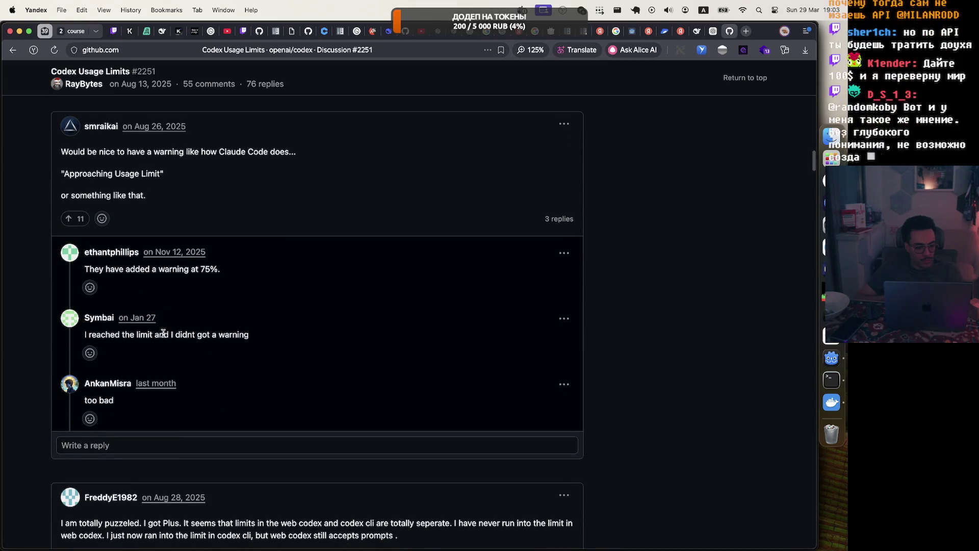
scroll(163, 333, "down", 3)
scroll(163, 333, "down", 10)
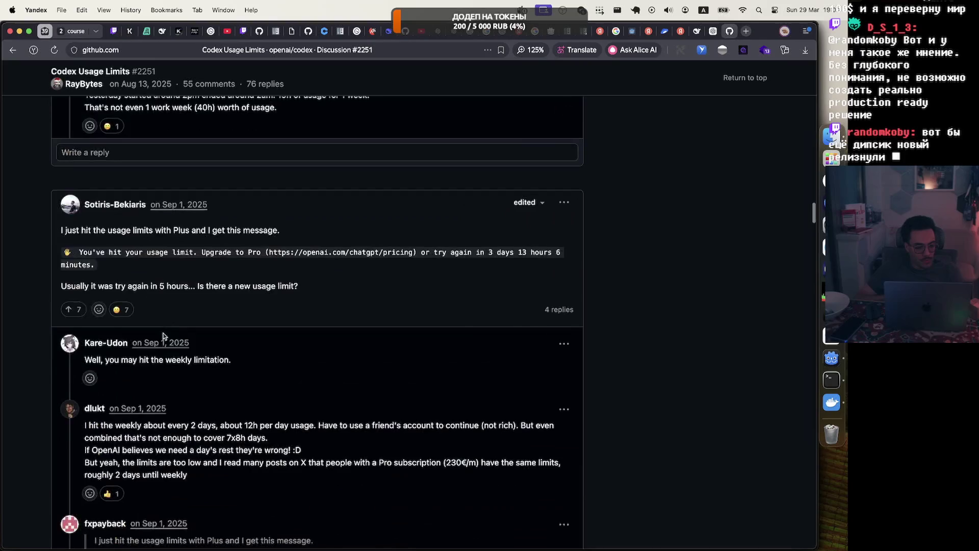
scroll(809, 250, "down", 10)
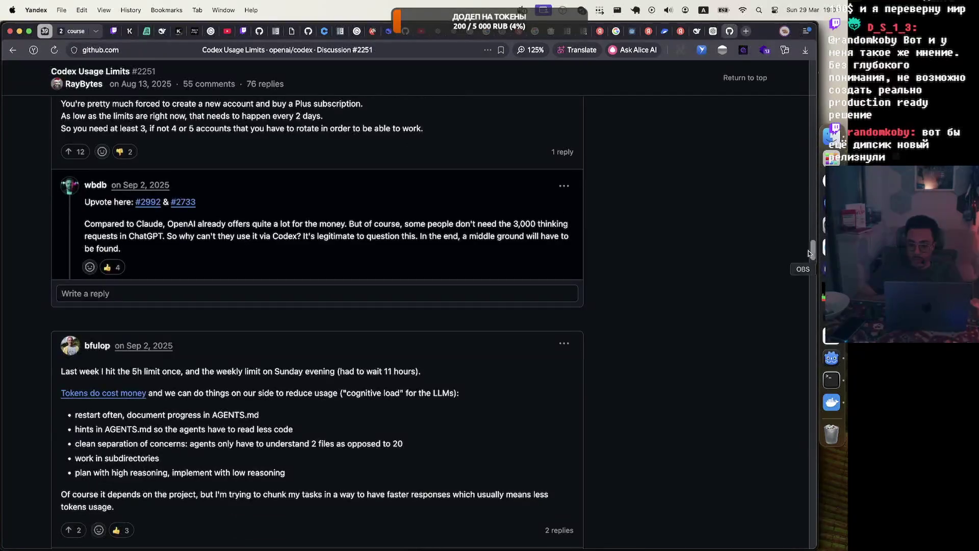
scroll(813, 252, "down", 20)
scroll(260, 349, "up", 4)
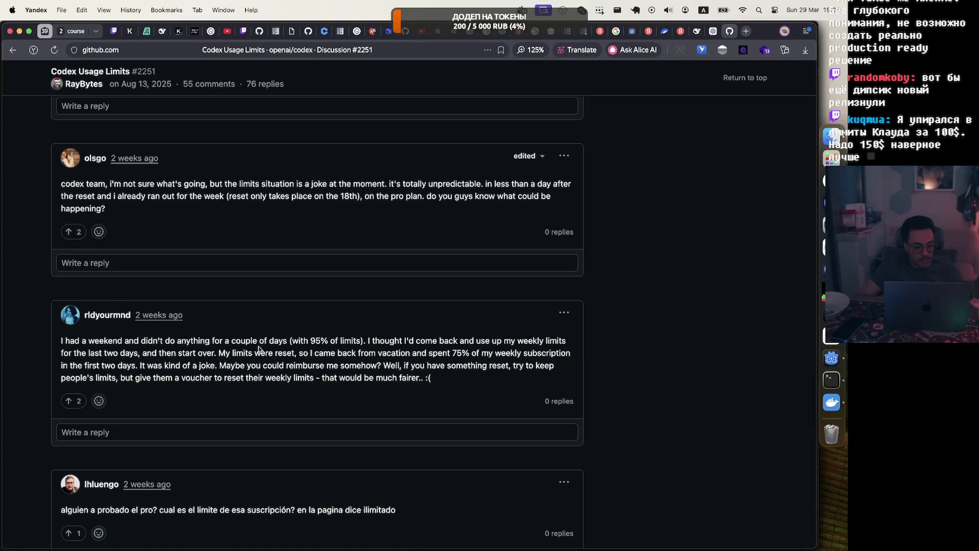
Step: Highlight a comment line, review the latest replies near Add a comment, then close the discussion tab
left_click_drag(301, 342, 373, 341)
left_click(404, 350)
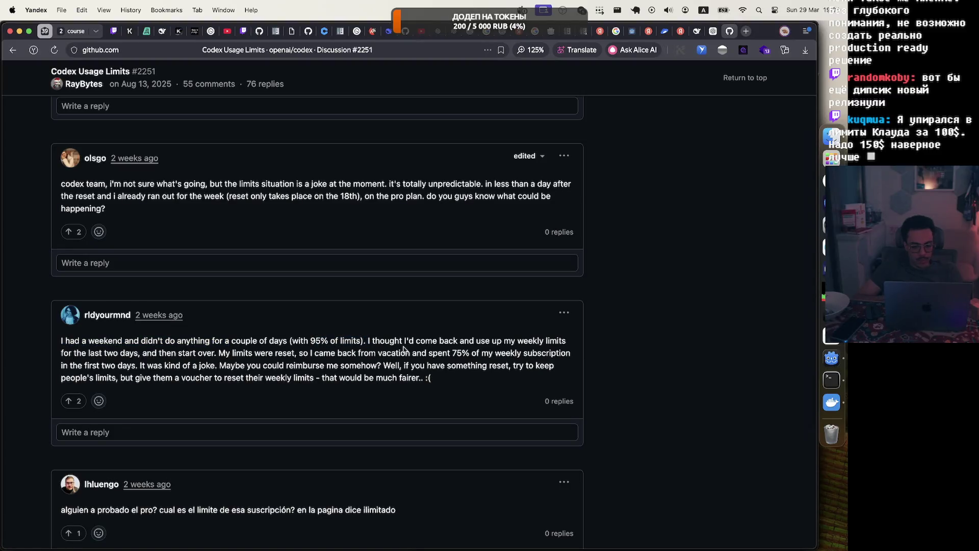
scroll(404, 349, "down", 5)
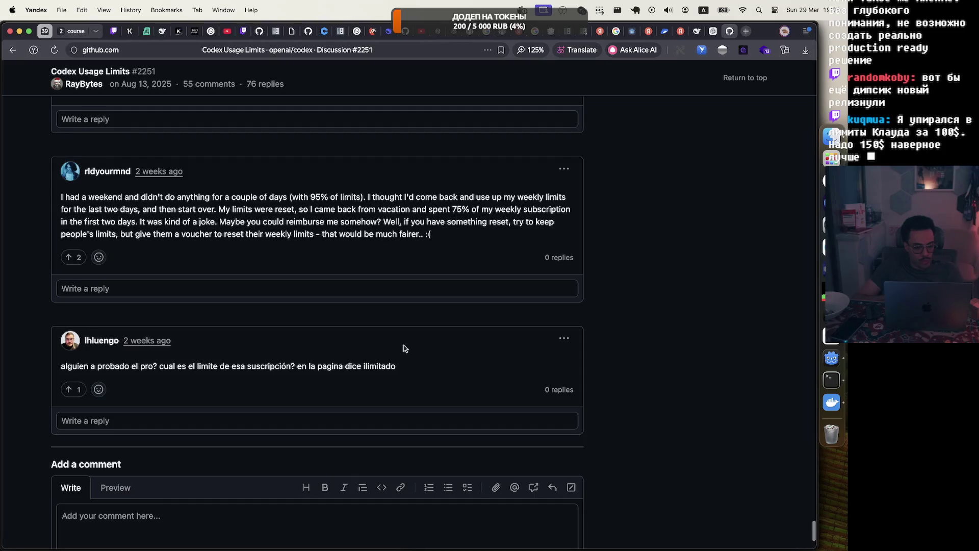
scroll(404, 348, "down", 1)
scroll(404, 348, "up", 8)
scroll(404, 348, "up", 3)
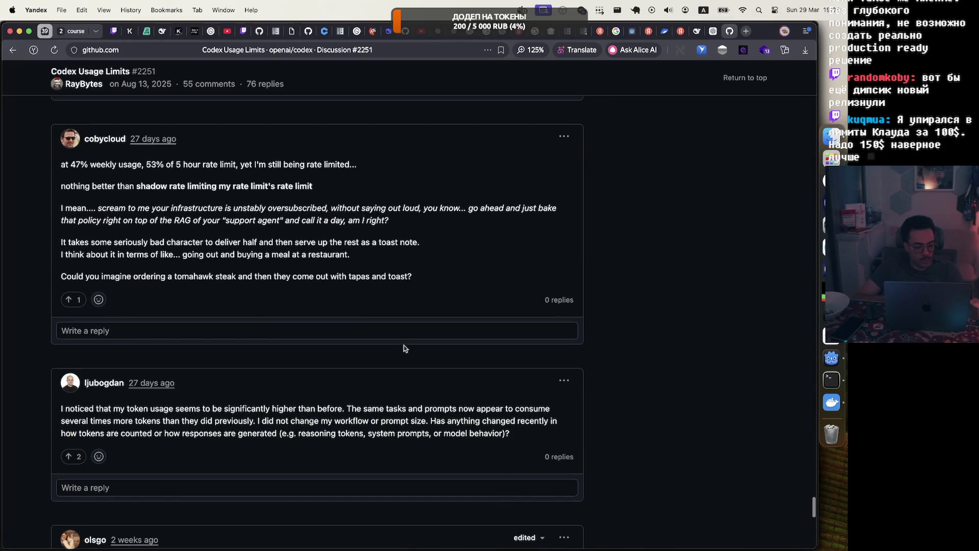
scroll(404, 349, "up", 3)
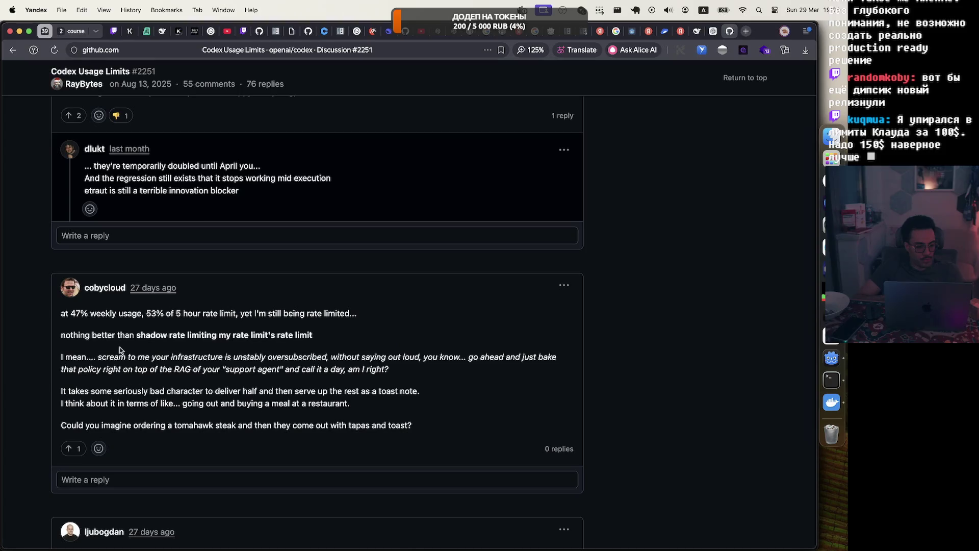
scroll(118, 341, "down", 9)
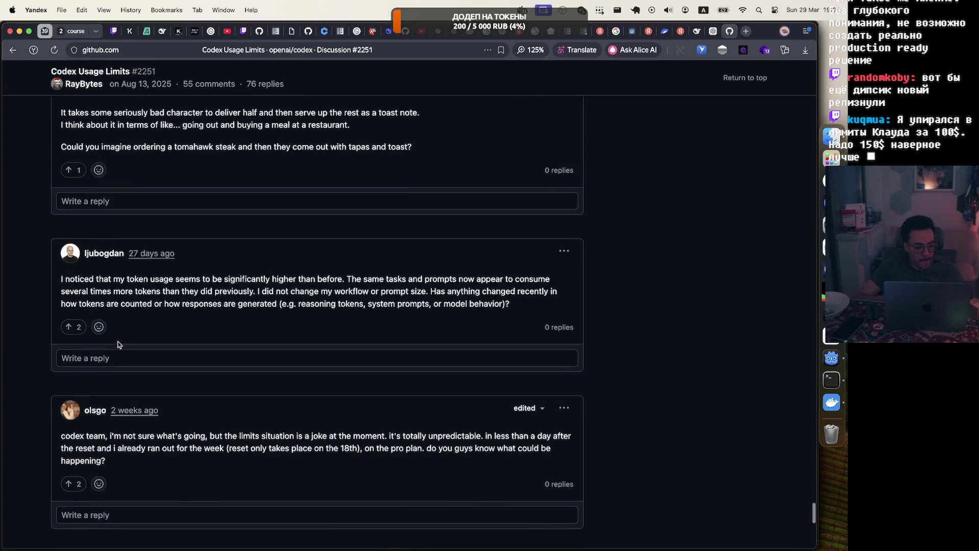
scroll(118, 344, "down", 7)
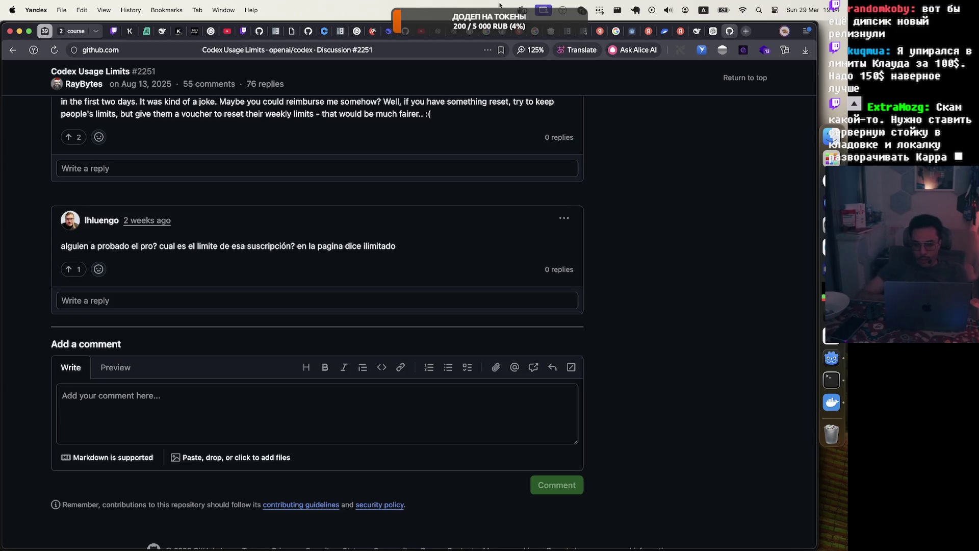
key("super+w")
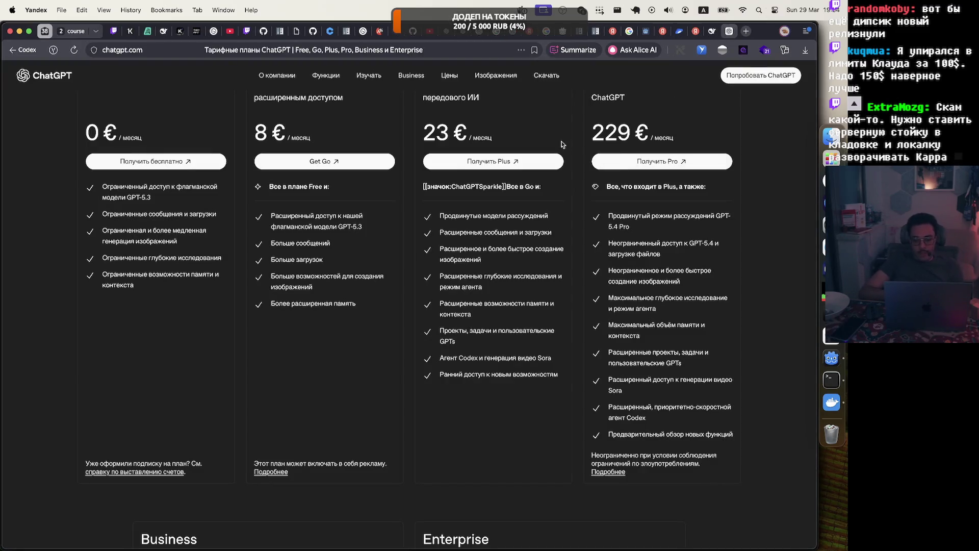
Step: Close the DeepSeek, docker and godot search tabs, ending on Google results for 'dedicated server godot'
scroll(562, 145, "up", 5)
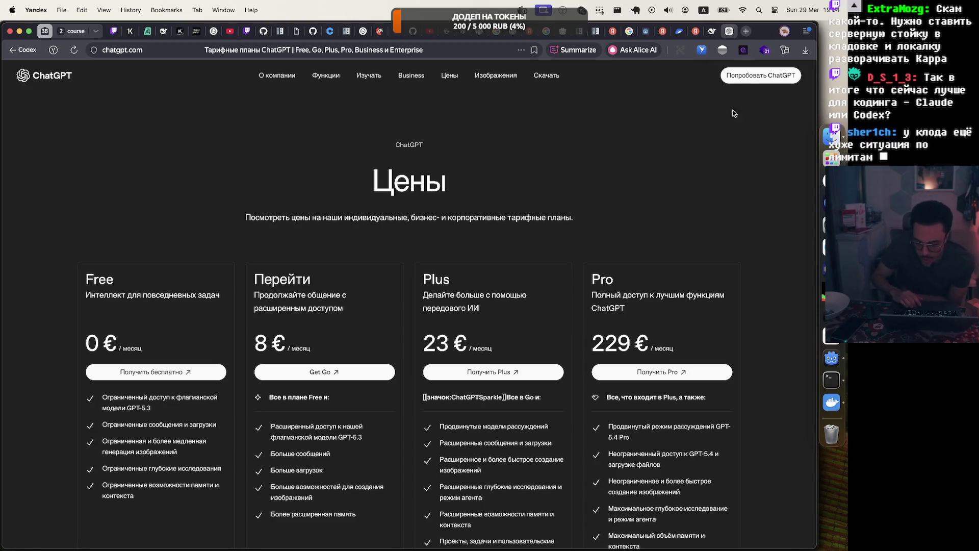
left_click(711, 33)
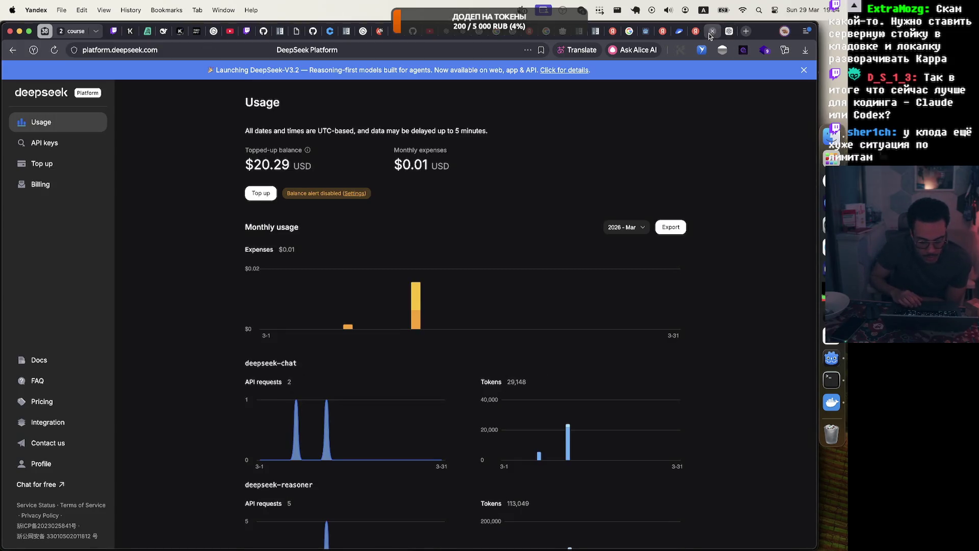
left_click(695, 31)
left_click(695, 31)
left_click(662, 33)
left_click(663, 31)
left_click(613, 31)
left_click(613, 31)
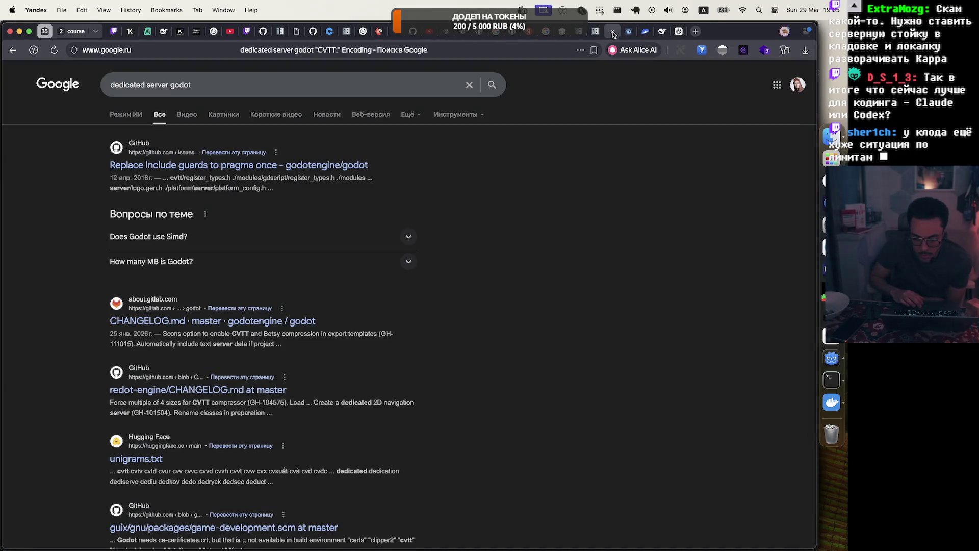
mouse_move(663, 32)
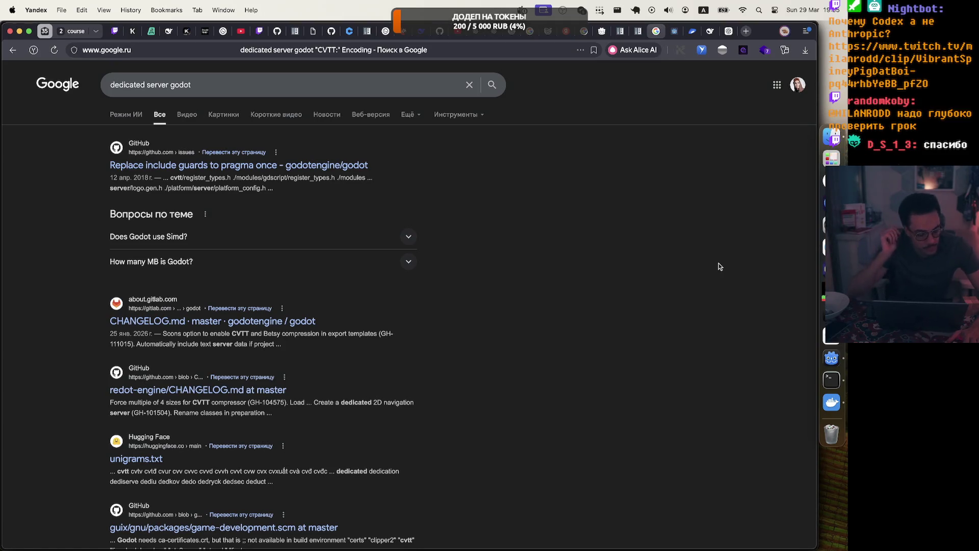
Step: Expand the 'Does Godot use Simd?' answer under Google's related questions
left_click(280, 230)
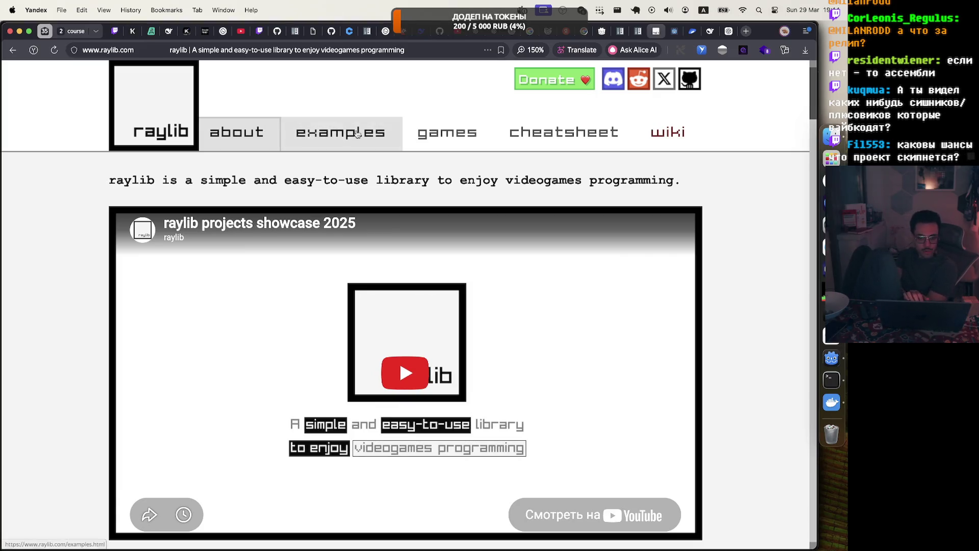
Step: Peek at raylib's examples page, then scroll the home page down to 'raylib extra libraries'
left_click(306, 137)
left_click(261, 141)
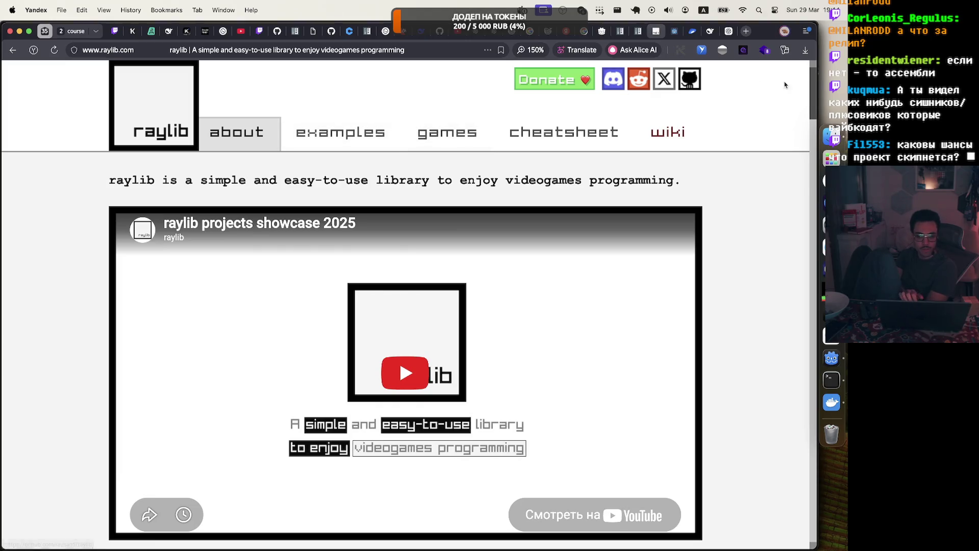
mouse_move(815, 85)
left_mouse_down()
mouse_move(815, 137)
mouse_move(814, 77)
left_mouse_up()
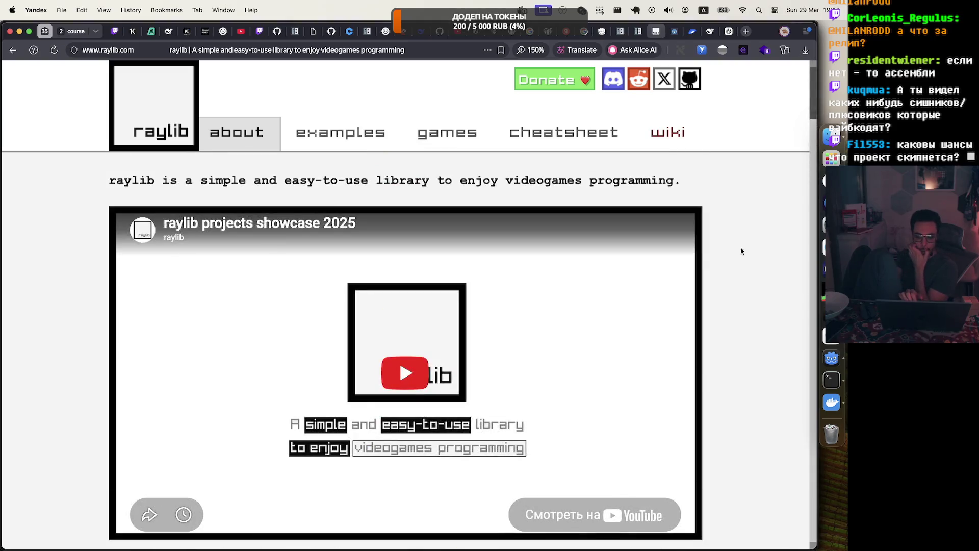
scroll(730, 229, "down", 6)
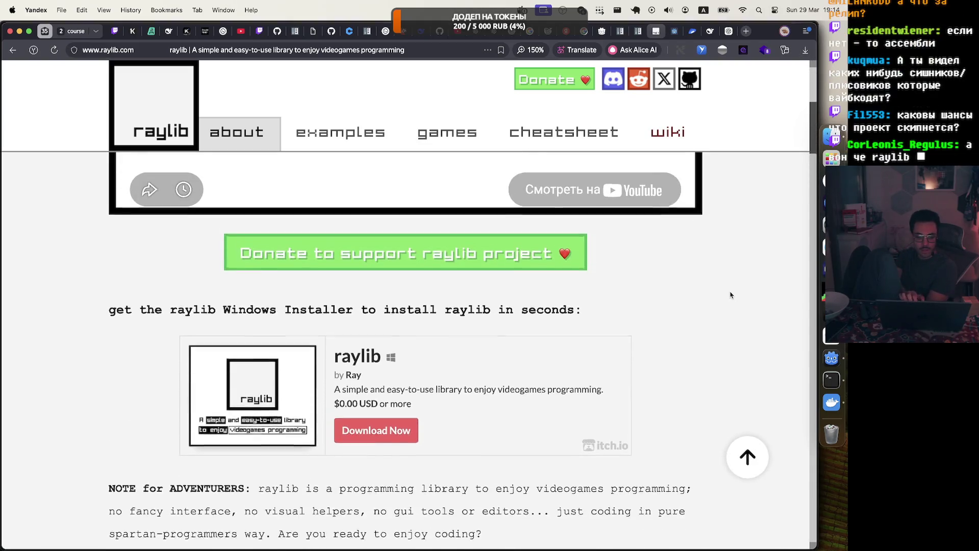
scroll(730, 295, "down", 3)
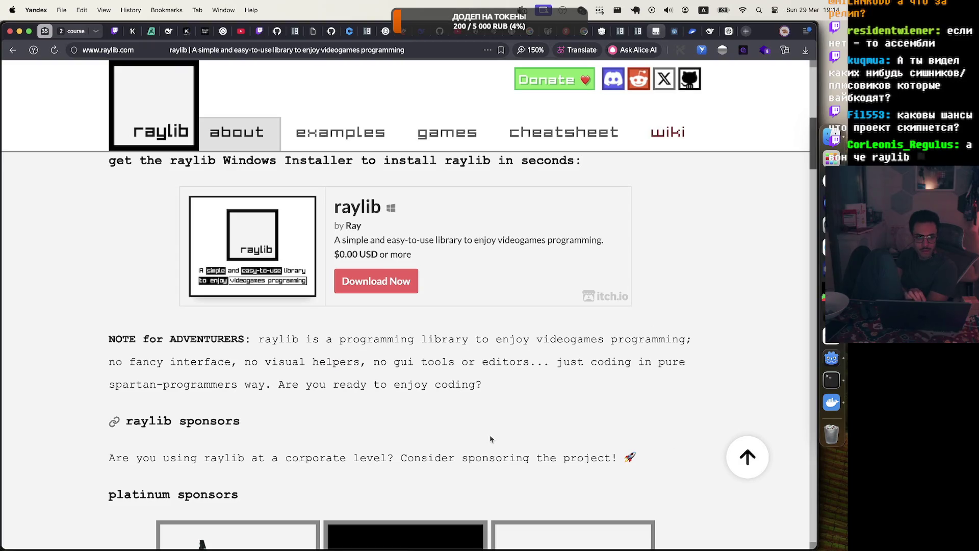
scroll(491, 439, "up", 5)
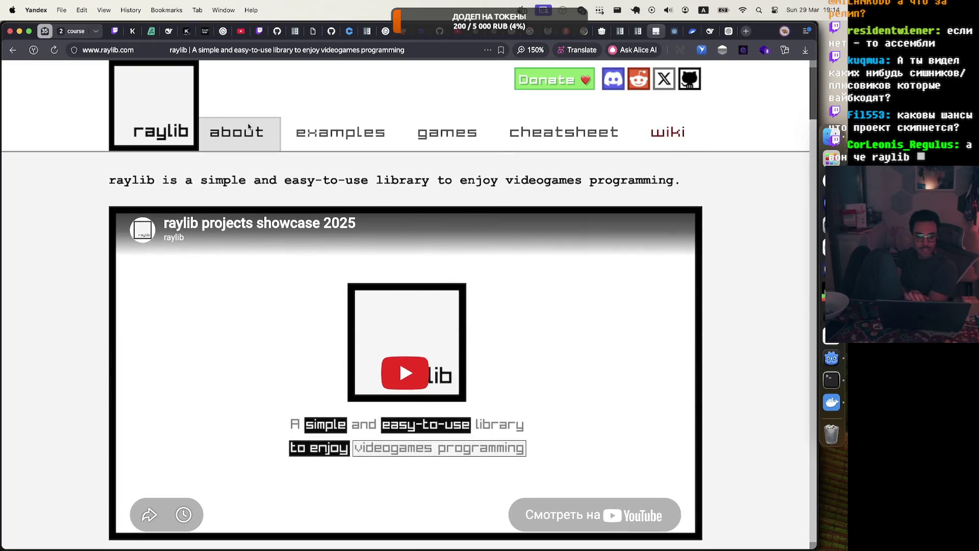
scroll(337, 133, "down", 6)
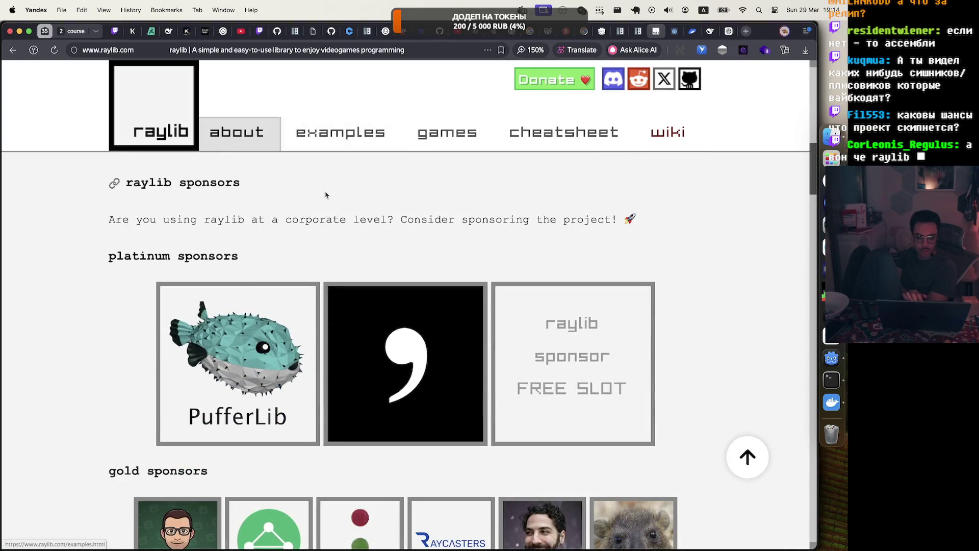
scroll(357, 241, "down", 2)
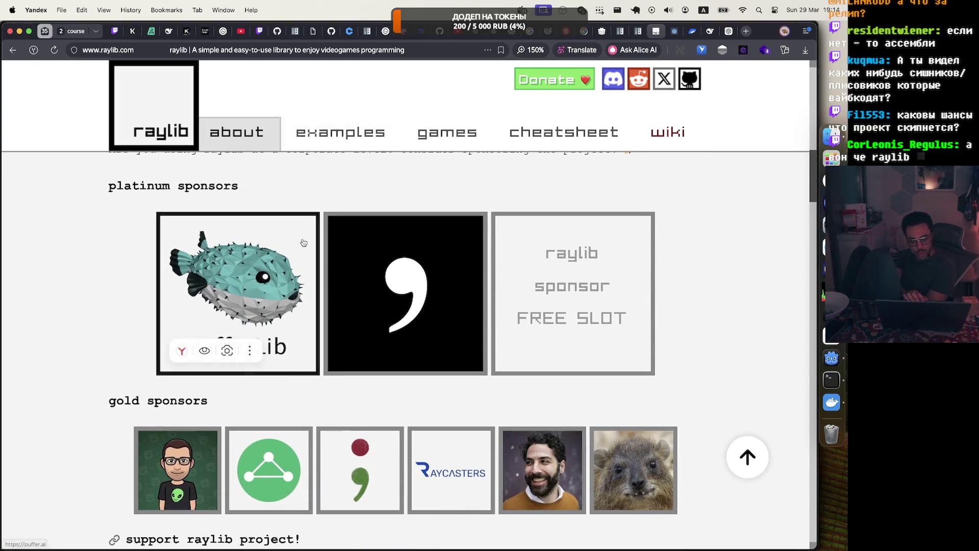
scroll(304, 243, "up", 4)
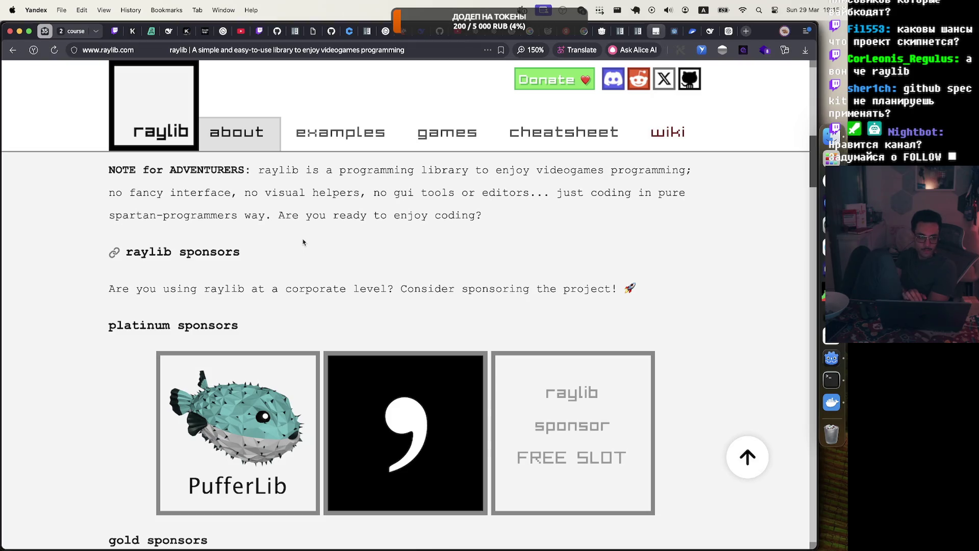
scroll(303, 242, "down", 10)
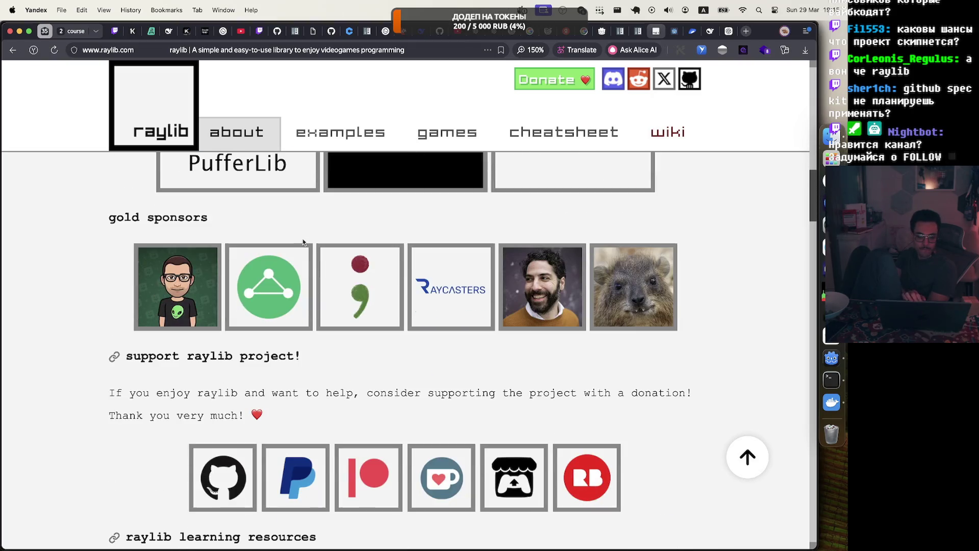
scroll(303, 242, "down", 6)
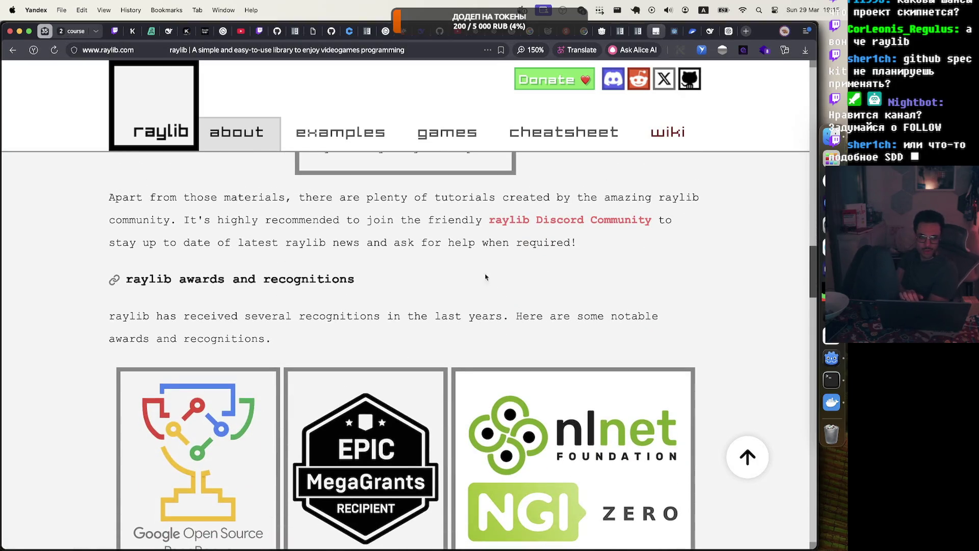
scroll(548, 352, "down", 15)
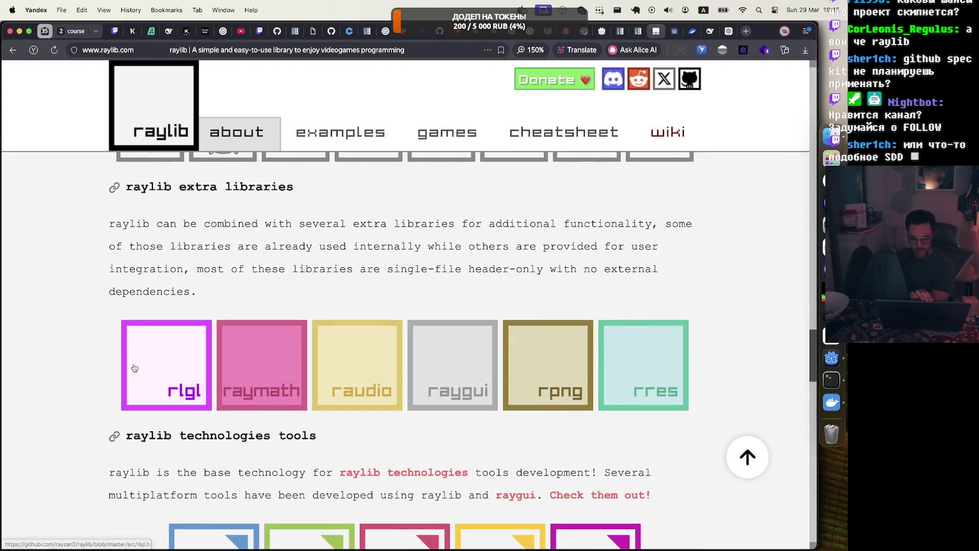
Step: Highlight the extra libraries paragraph, clear the selection, and switch to the Codex app
mouse_move(200, 290)
left_mouse_down()
mouse_move(111, 212)
mouse_move(117, 192)
left_mouse_up()
left_click(166, 223)
mouse_move(85, 225)
left_mouse_down()
mouse_move(225, 280)
mouse_move(219, 291)
mouse_move(108, 220)
mouse_move(263, 284)
mouse_move(239, 291)
mouse_move(78, 219)
left_mouse_up()
left_click(202, 294)
left_click(109, 221)
left_click(202, 294)
left_click(265, 294)
left_click_drag(205, 294, 116, 236)
left_click(357, 286)
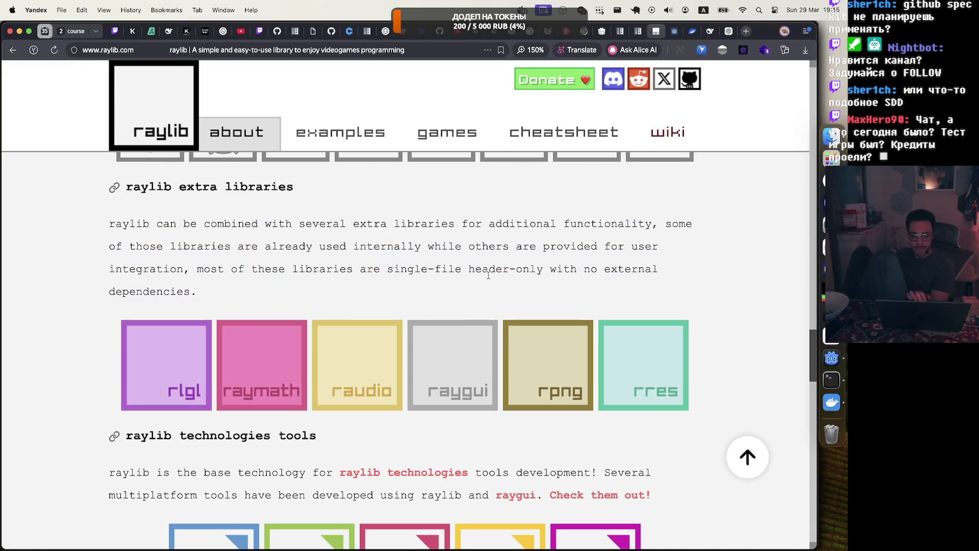
left_click(832, 335)
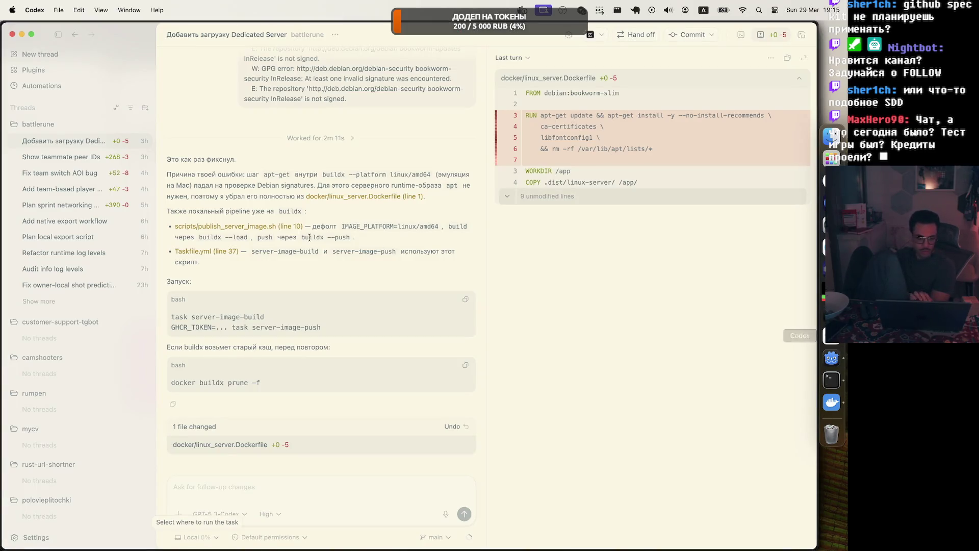
Step: Scroll up to highlight the earlier dedicated server build request, then return to the browser
scroll(309, 225, "up", 3)
scroll(309, 223, "up", 5)
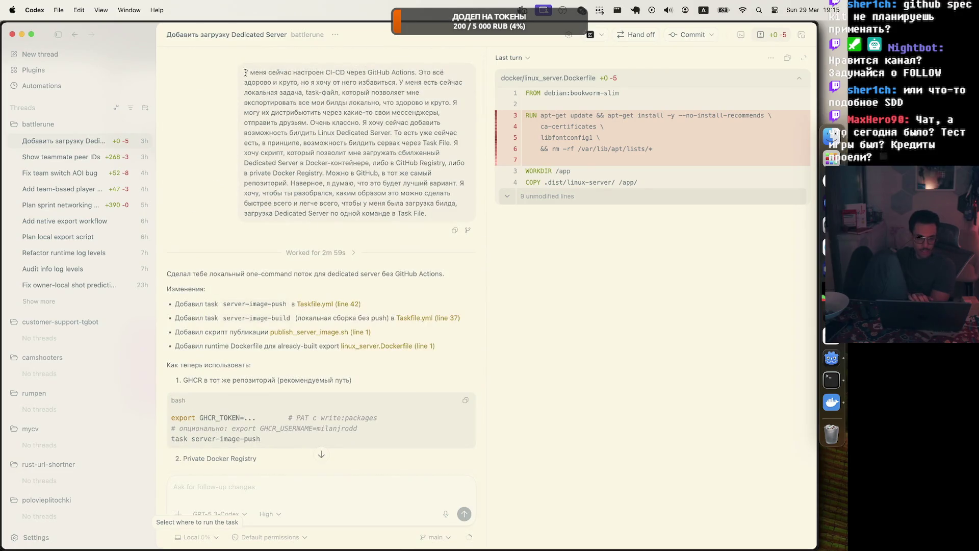
mouse_move(243, 71)
left_mouse_down()
mouse_move(449, 185)
mouse_move(433, 215)
left_mouse_up()
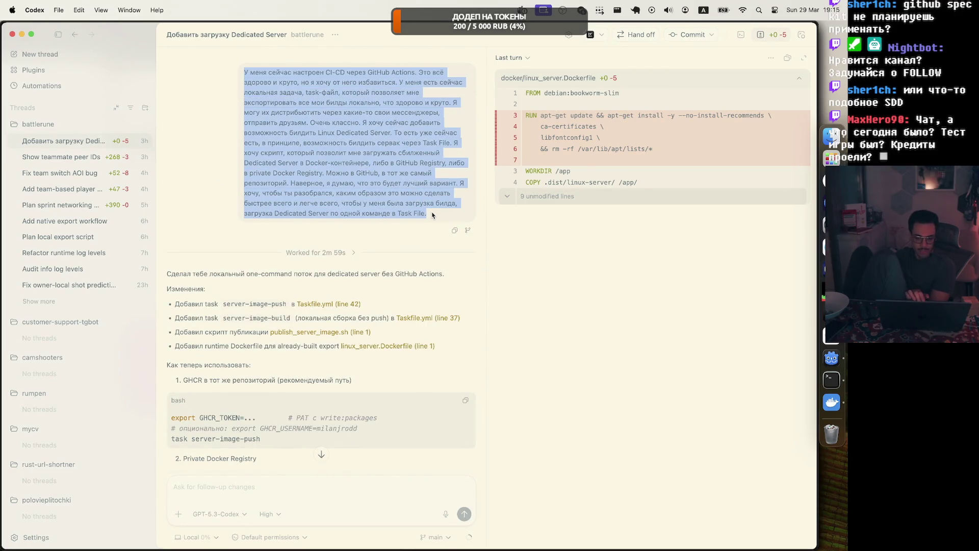
left_click(432, 215)
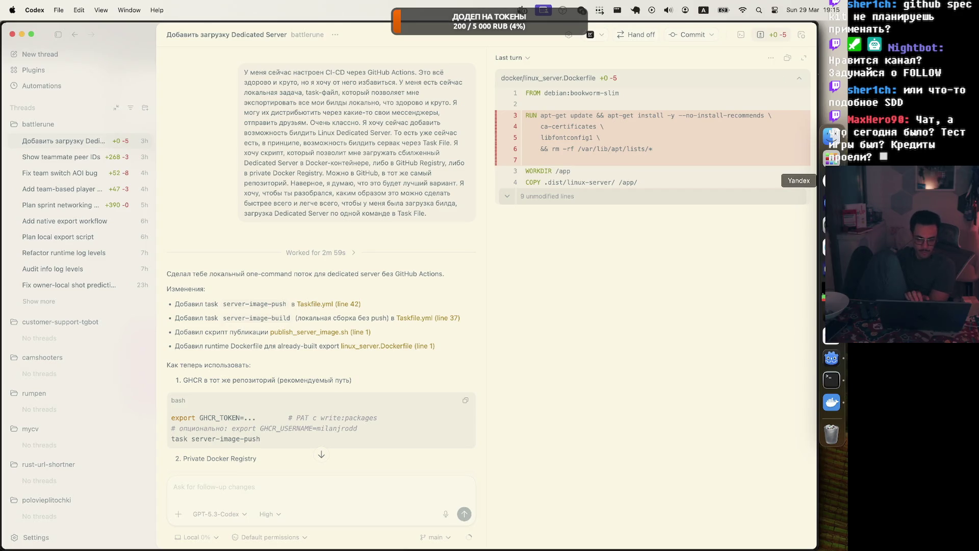
left_click(826, 181)
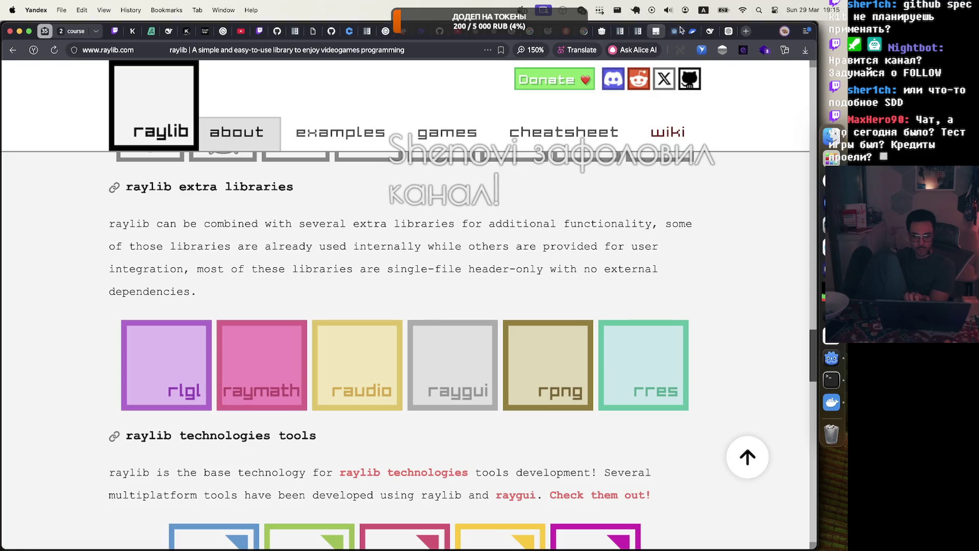
Step: Search for 'sdl c#' in a new browser tab
key("super+t")
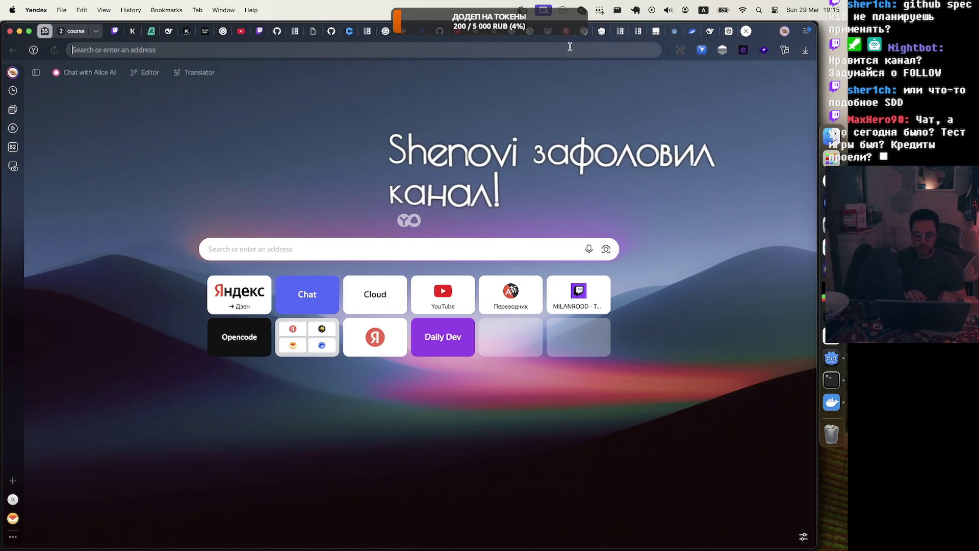
left_click(571, 46)
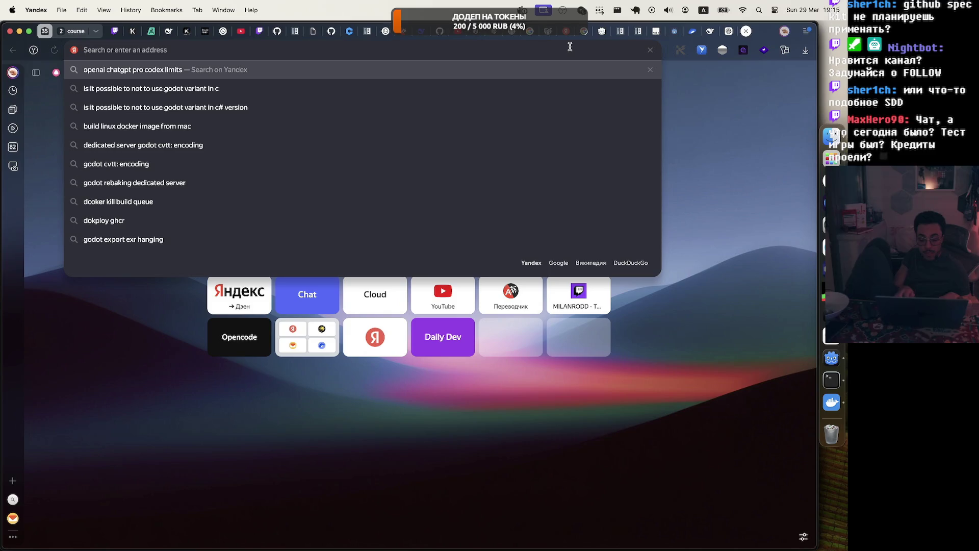
type("sdl")
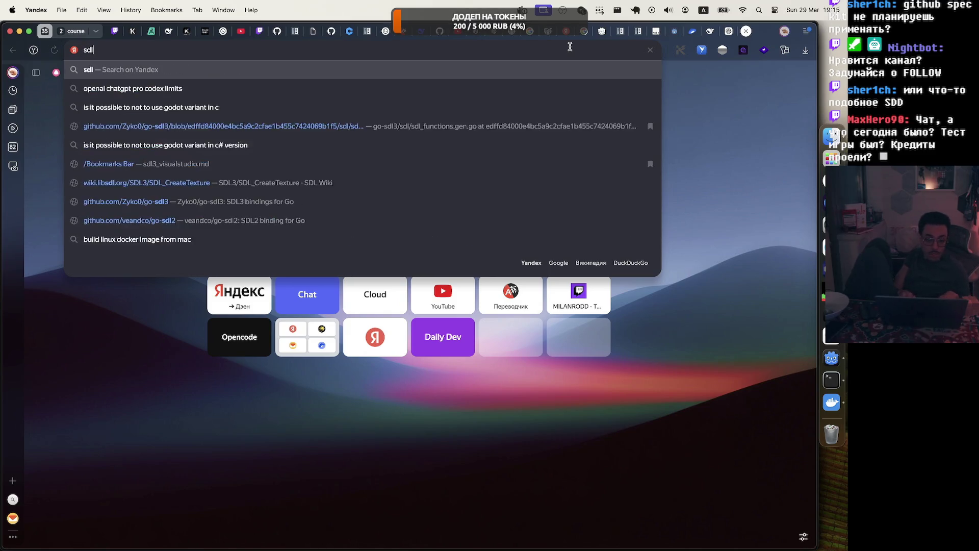
type(" c#")
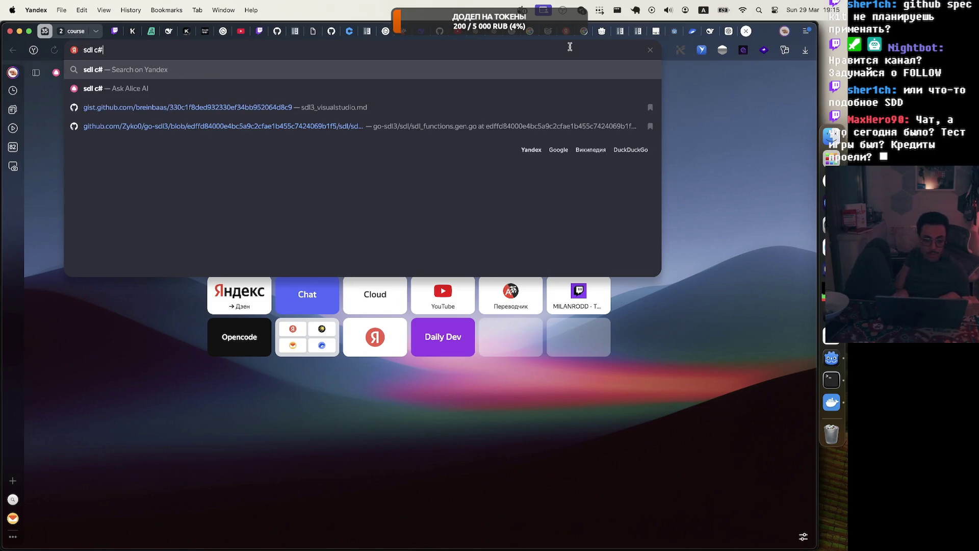
key("Return")
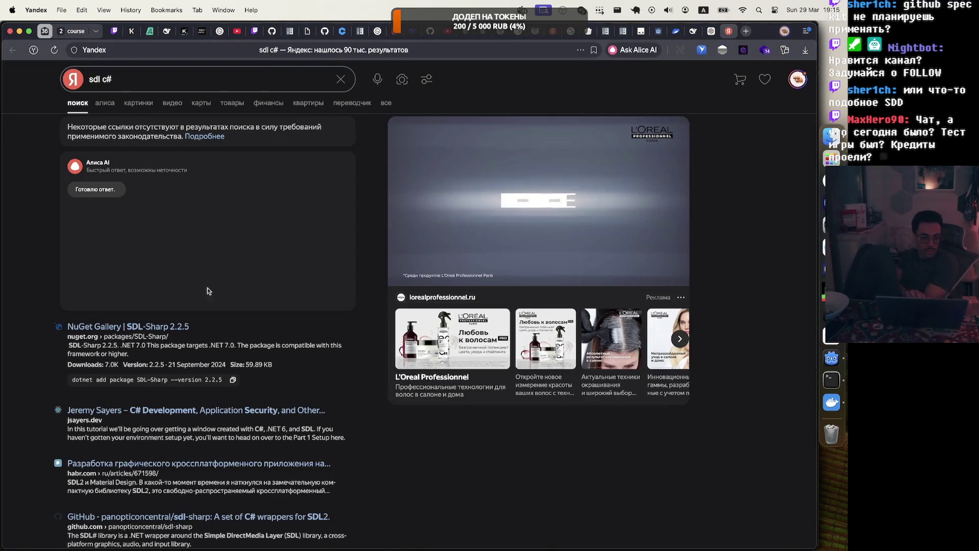
Step: Open the NuGet Gallery SDL-Sharp 2.2.5 result and scroll through its README
left_click(147, 327)
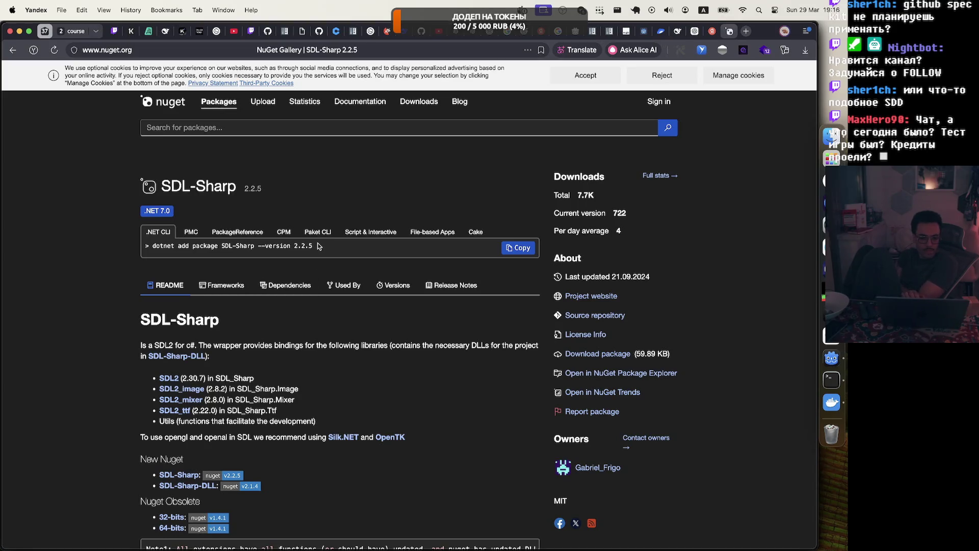
scroll(279, 391, "down", 3)
scroll(279, 391, "down", 3)
scroll(278, 390, "up", 5)
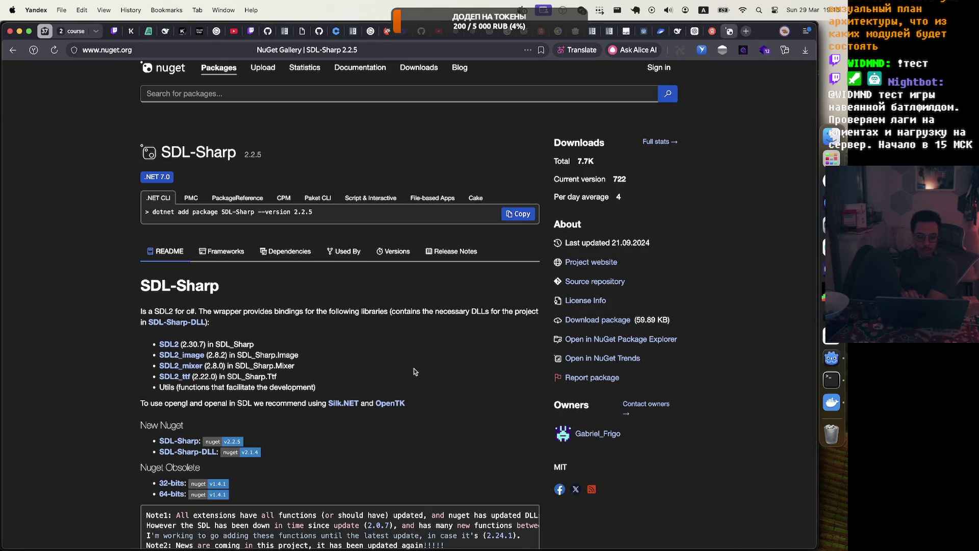
scroll(414, 371, "down", 8)
scroll(412, 382, "down", 10)
scroll(409, 374, "up", 13)
scroll(409, 374, "down", 7)
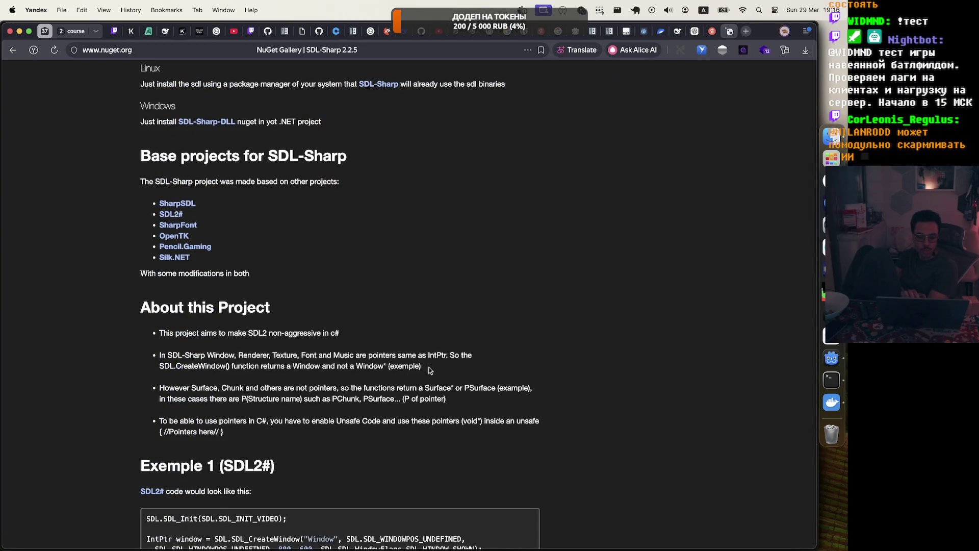
Step: Highlight the pointer-types note, Exemple 1's IntPtr renderer lines and 'IntPtr', then reload the page
left_click_drag(429, 367, 151, 350)
left_click(518, 380)
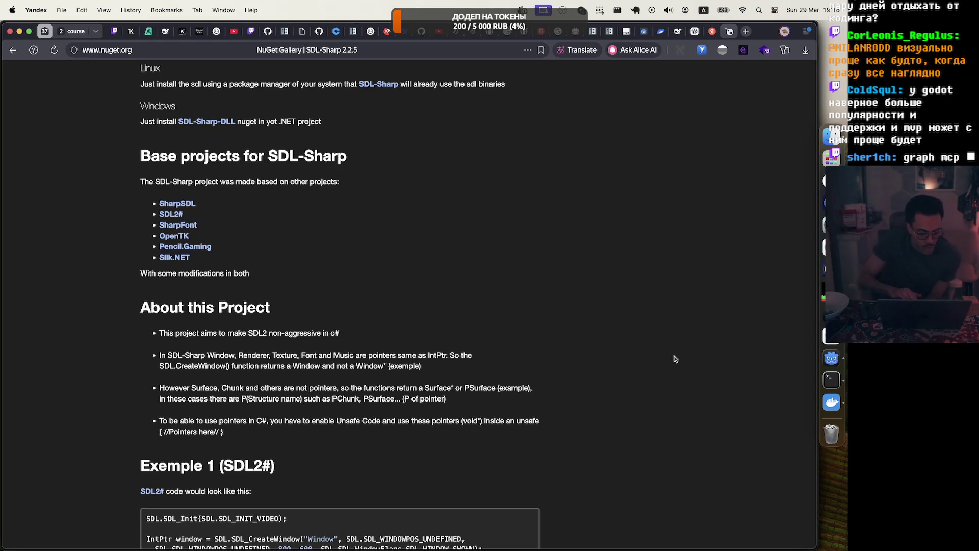
scroll(327, 435, "down", 3)
mouse_move(364, 432)
left_mouse_down()
mouse_move(147, 410)
mouse_move(286, 420)
mouse_move(164, 412)
left_mouse_up()
left_click(163, 412)
double_click(168, 412)
scroll(232, 412, "down", 4)
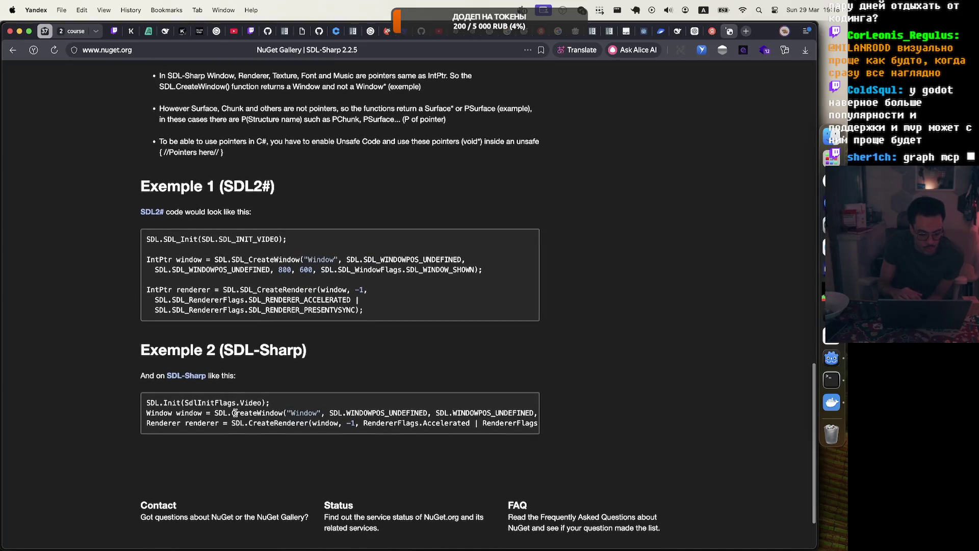
key("super+r")
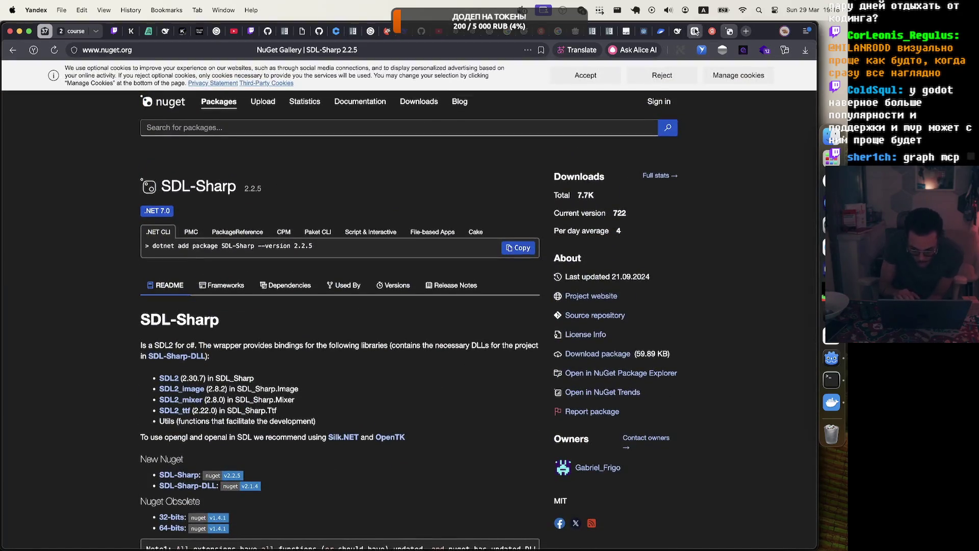
Step: From the 'sdl c#' results tab, search 'raylib c#' and open the raylib-cs GitHub repository
left_click(712, 31)
mouse_move(693, 35)
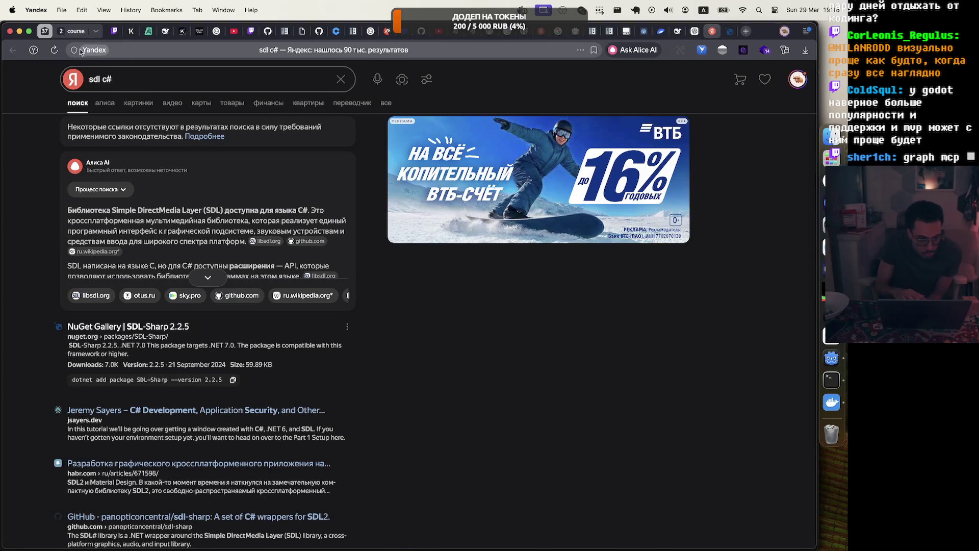
left_click(190, 55)
type("ra")
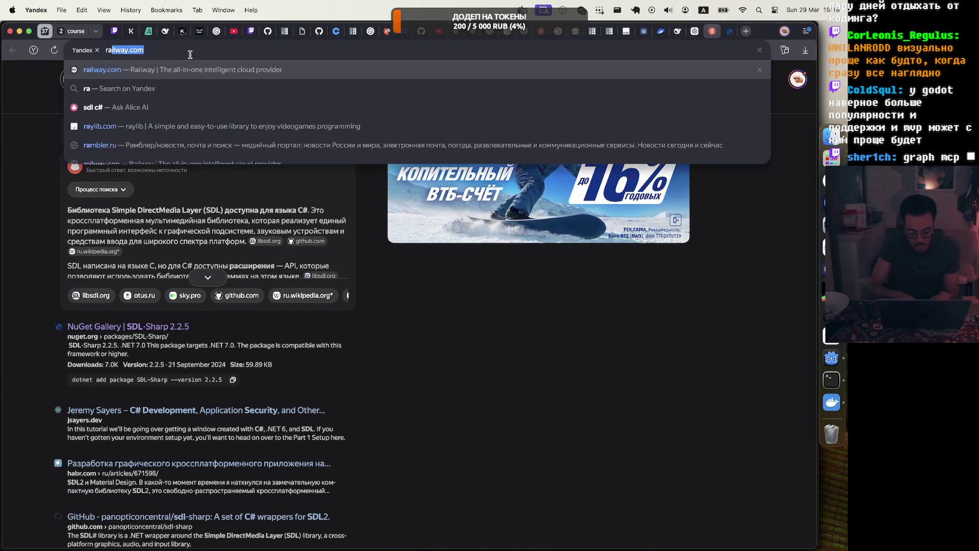
type("ylib c#")
key("Return")
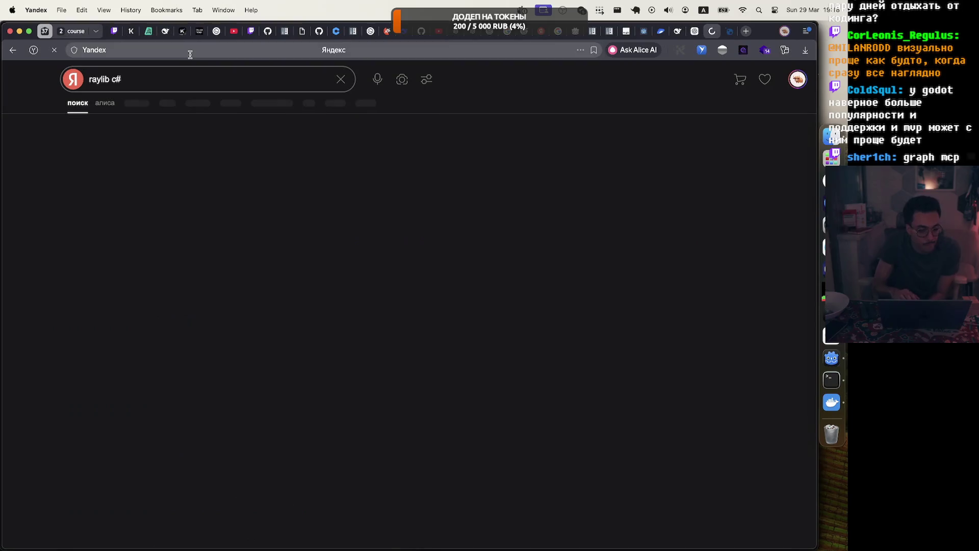
left_click(229, 335)
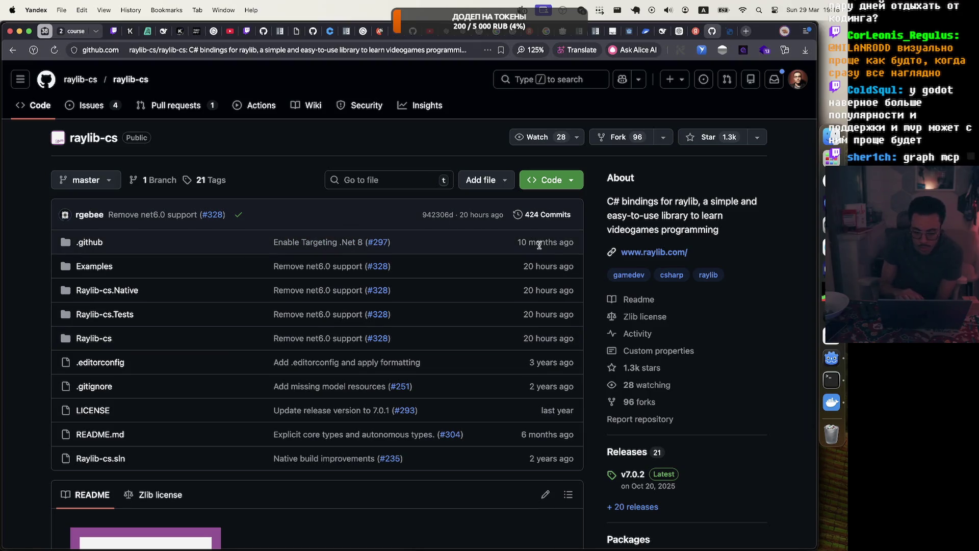
Step: Scroll the raylib-cs README past the installation sections to the Hello, World! C# code block
scroll(656, 254, "down", 10)
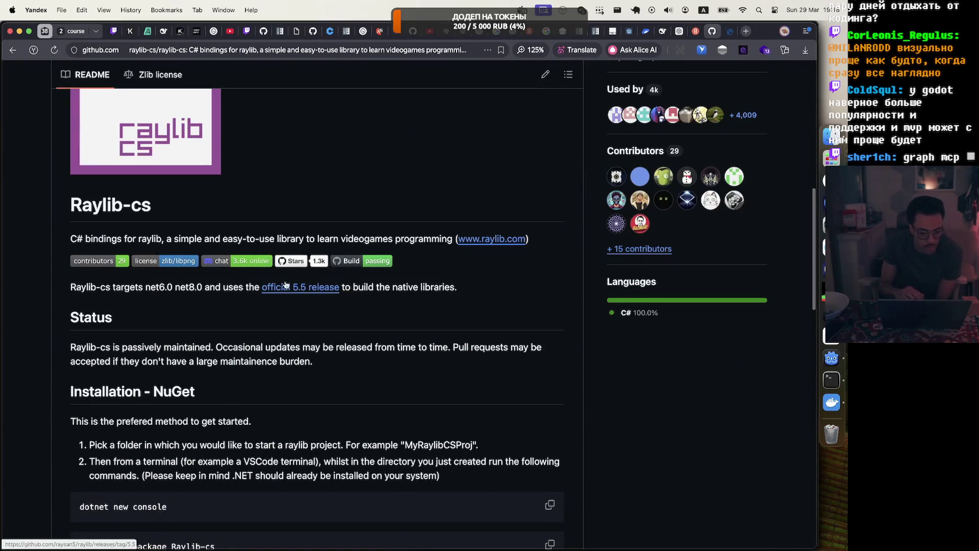
scroll(235, 299, "down", 5)
scroll(235, 300, "down", 2)
scroll(235, 298, "up", 3)
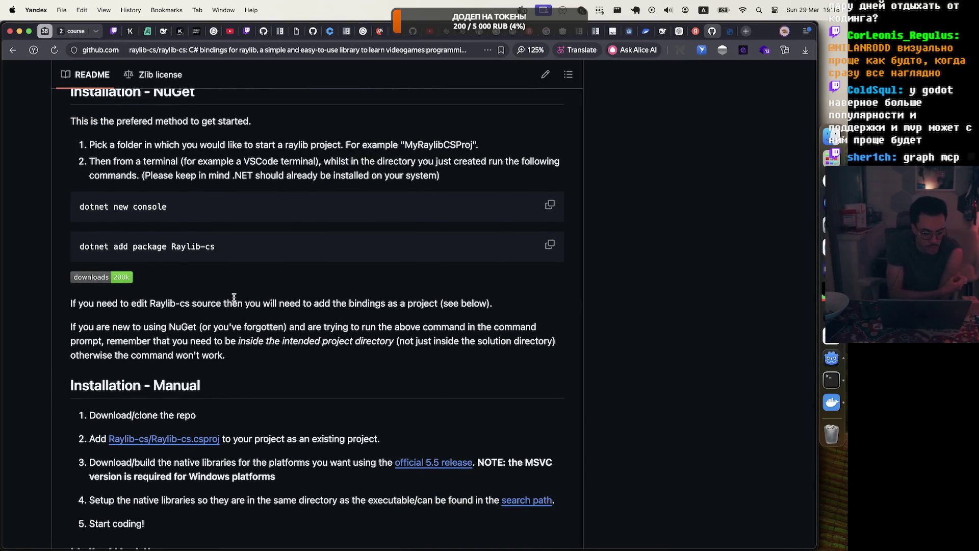
scroll(234, 297, "down", 4)
scroll(234, 298, "down", 4)
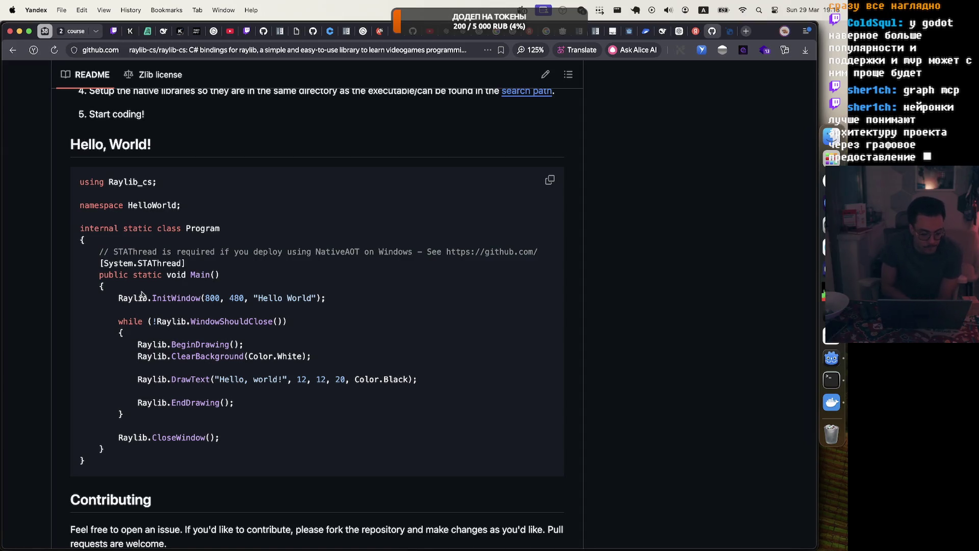
scroll(142, 294, "down", 5)
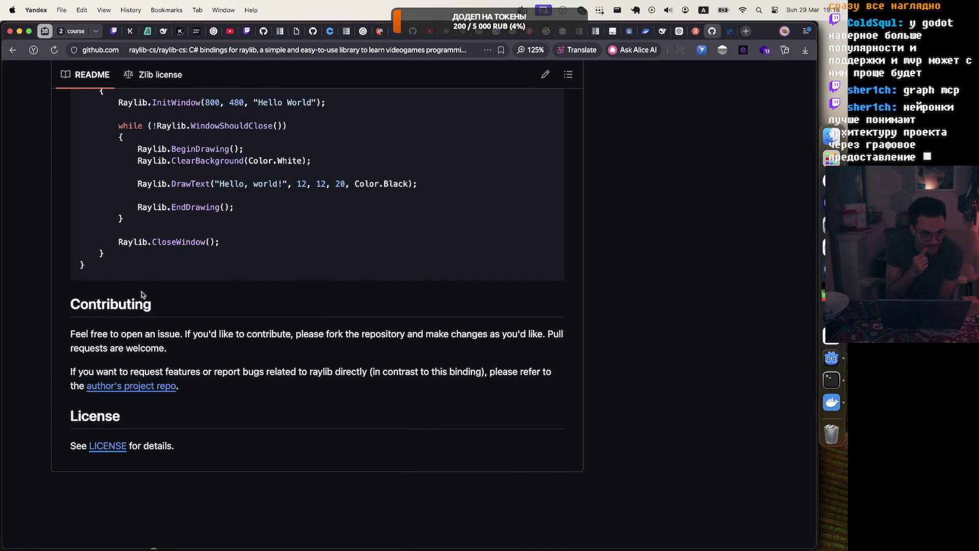
scroll(142, 294, "up", 6)
scroll(143, 291, "up", 1)
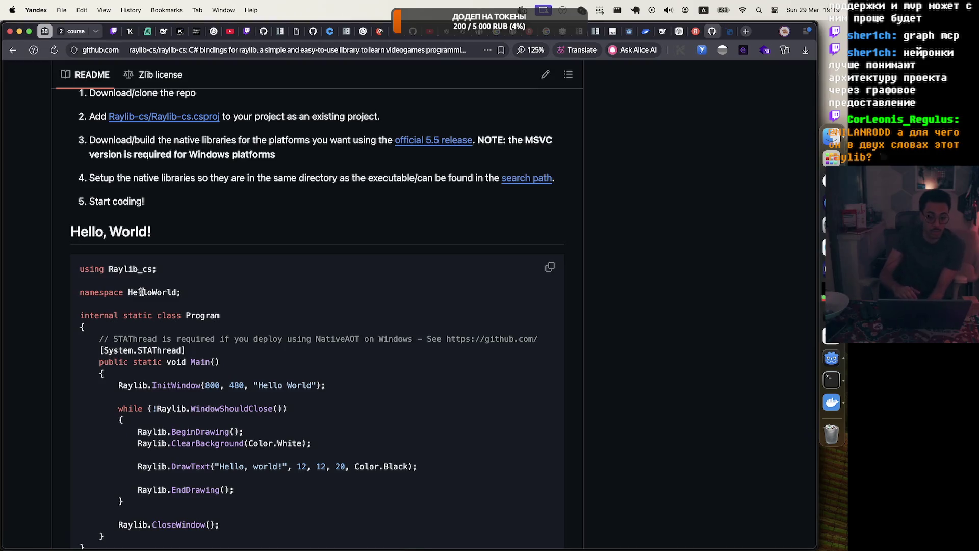
scroll(142, 292, "up", 10)
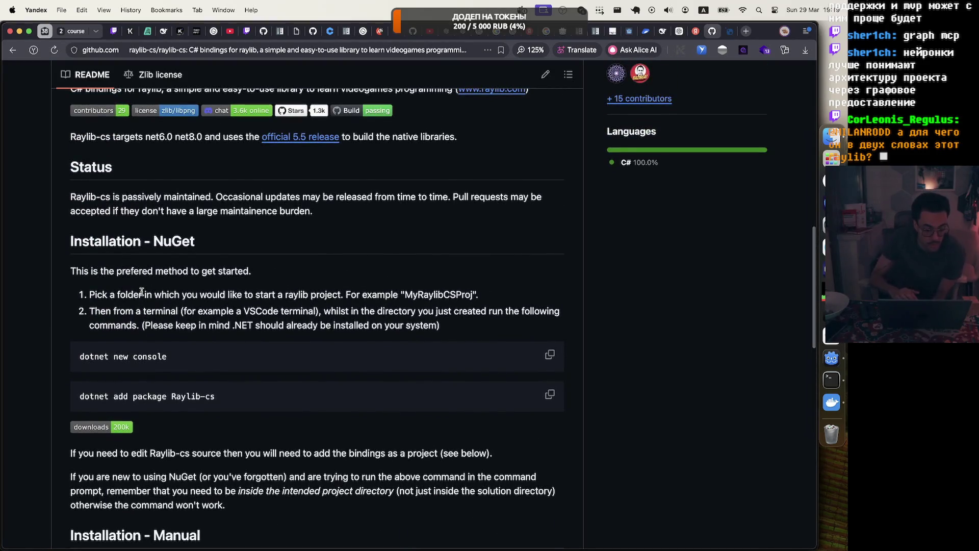
scroll(142, 291, "up", 2)
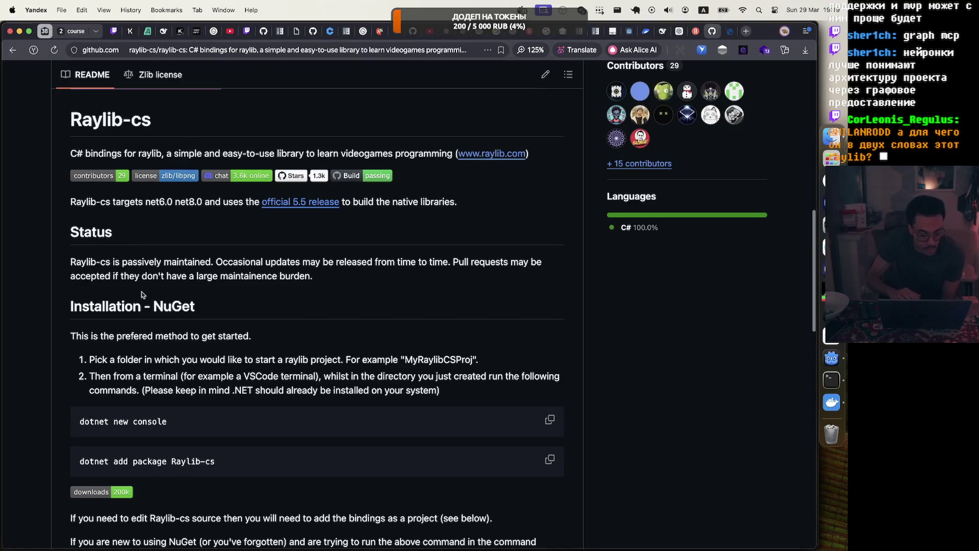
scroll(142, 295, "down", 5)
scroll(142, 295, "up", 5)
scroll(142, 295, "down", 12)
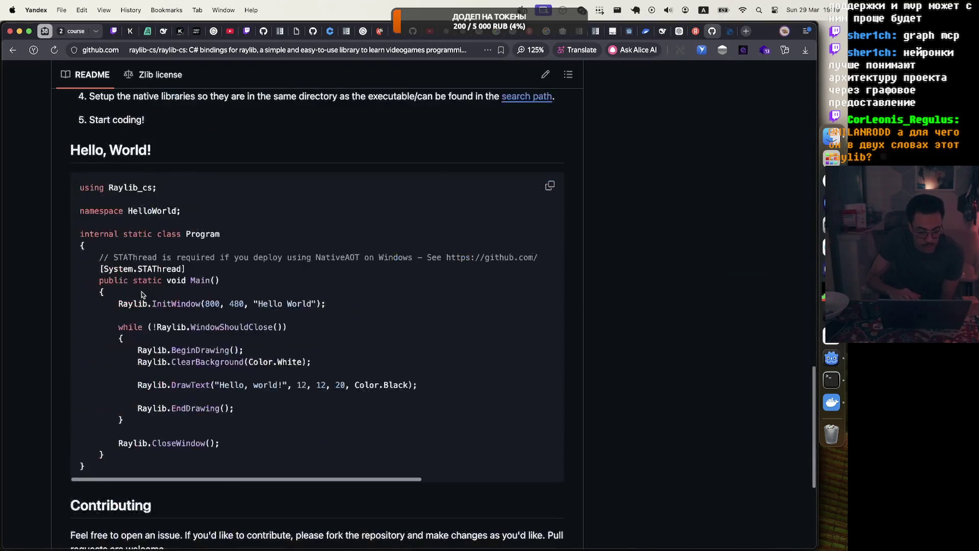
left_click_drag(113, 329, 323, 332)
left_click(322, 332)
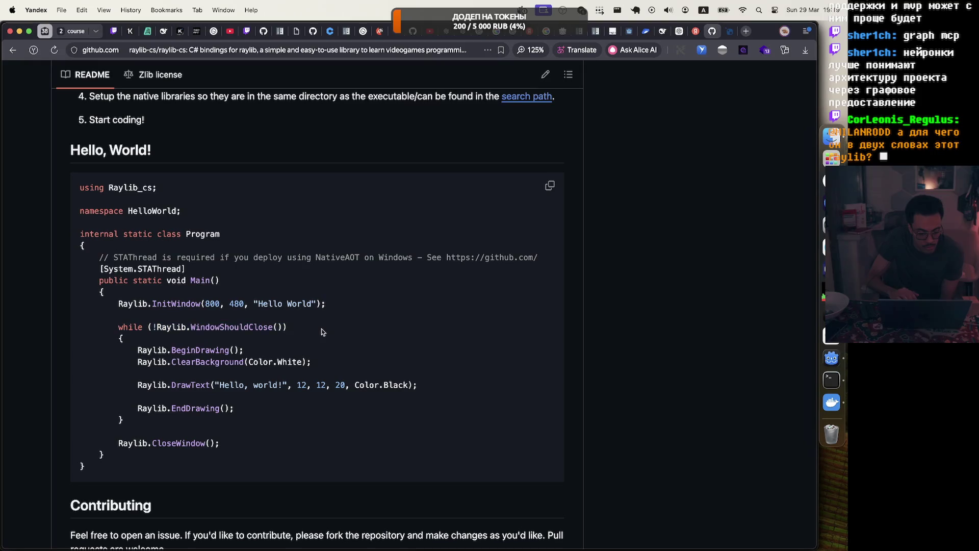
left_click_drag(148, 304, 325, 304)
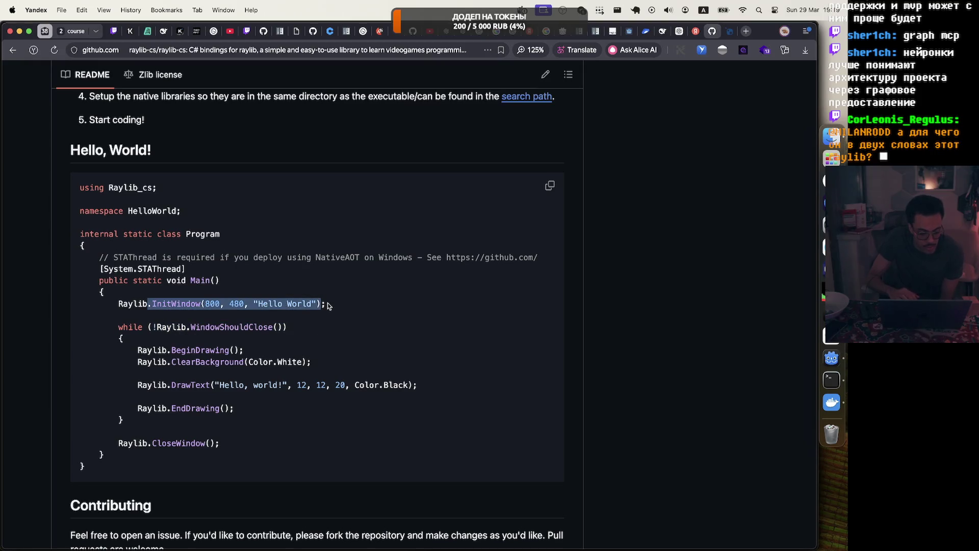
left_click(329, 306)
left_click_drag(168, 386, 428, 387)
left_click(360, 447)
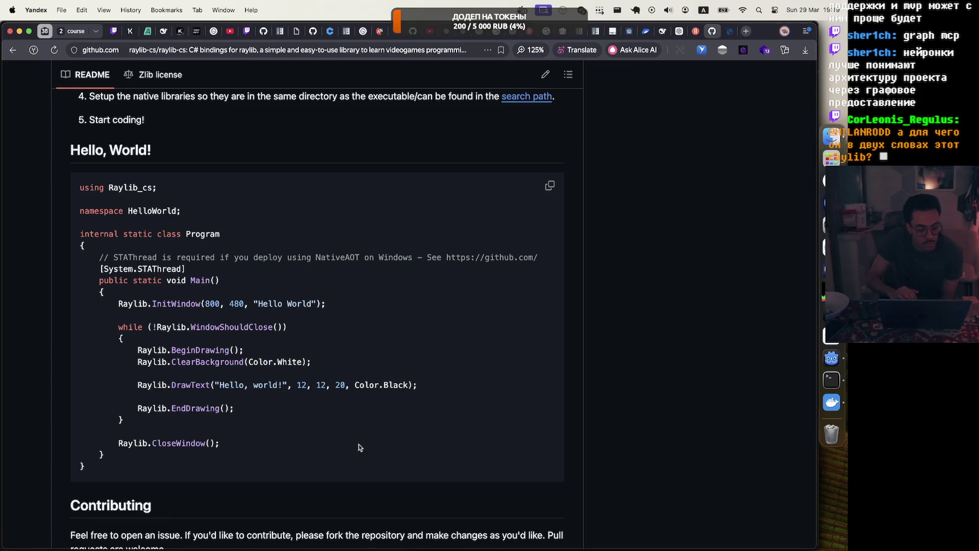
scroll(354, 439, "down", 3)
scroll(351, 431, "down", 3)
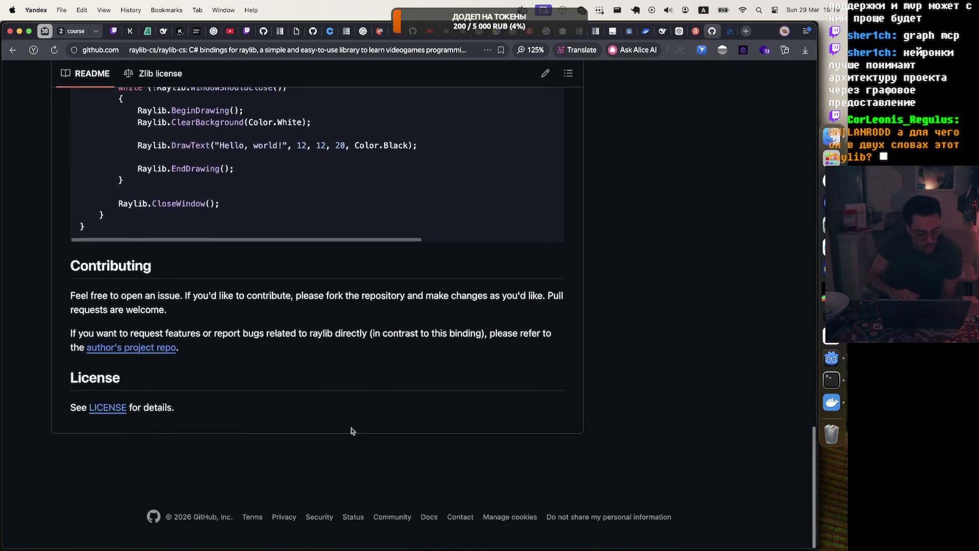
scroll(351, 431, "up", 5)
scroll(351, 431, "up", 3)
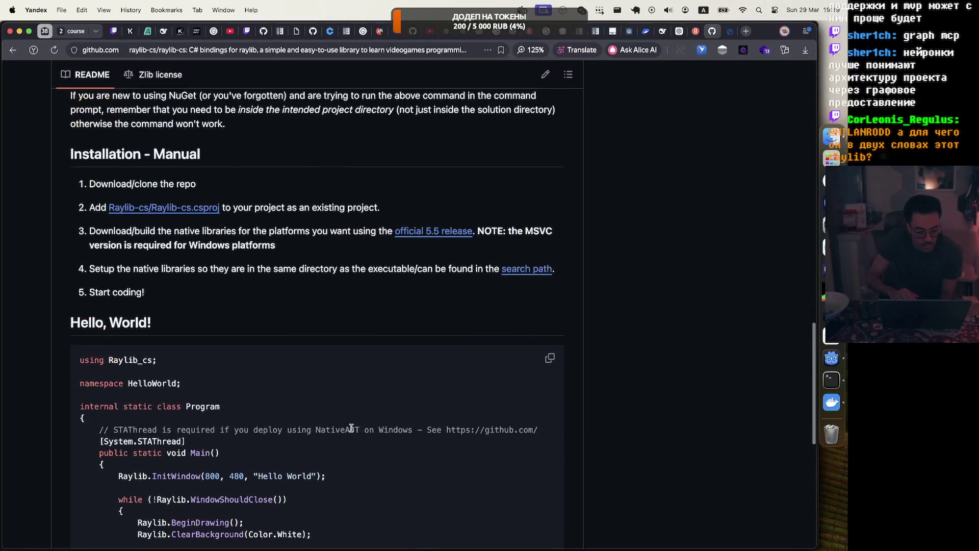
scroll(372, 192, "up", 12)
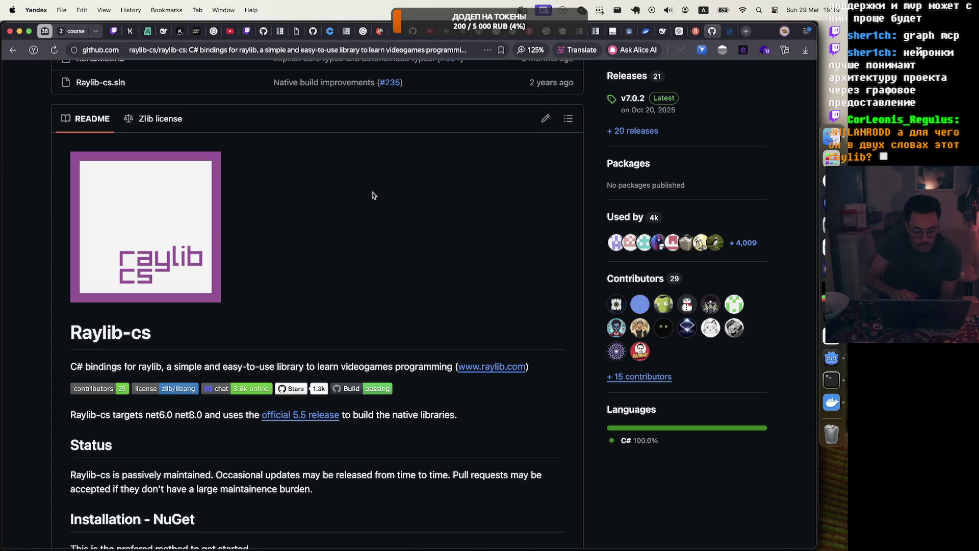
scroll(372, 196, "down", 5)
scroll(270, 288, "down", 3)
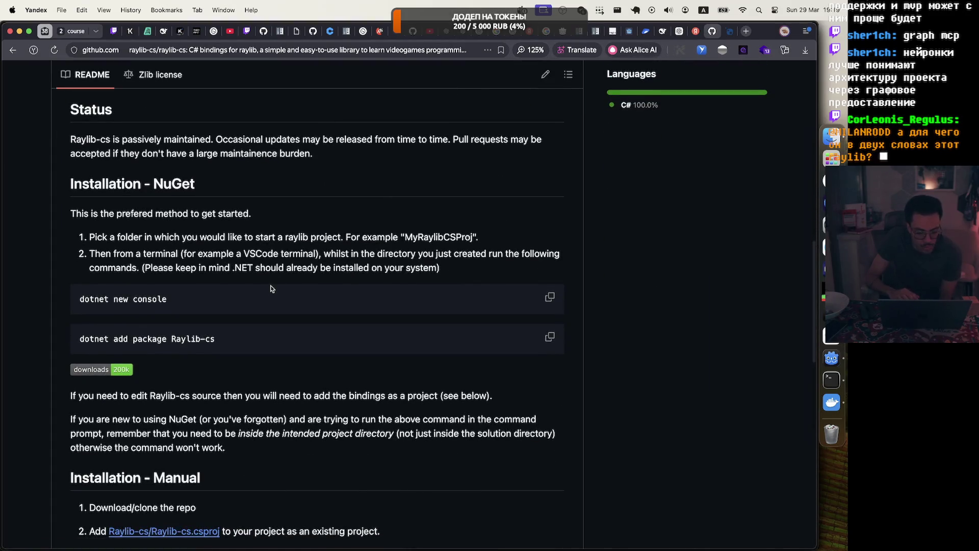
scroll(271, 288, "down", 8)
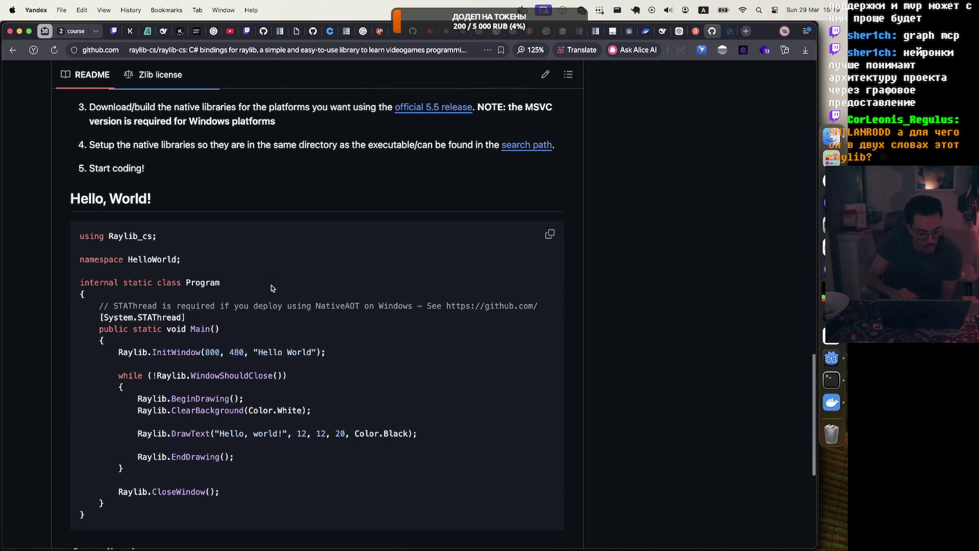
scroll(271, 288, "down", 1)
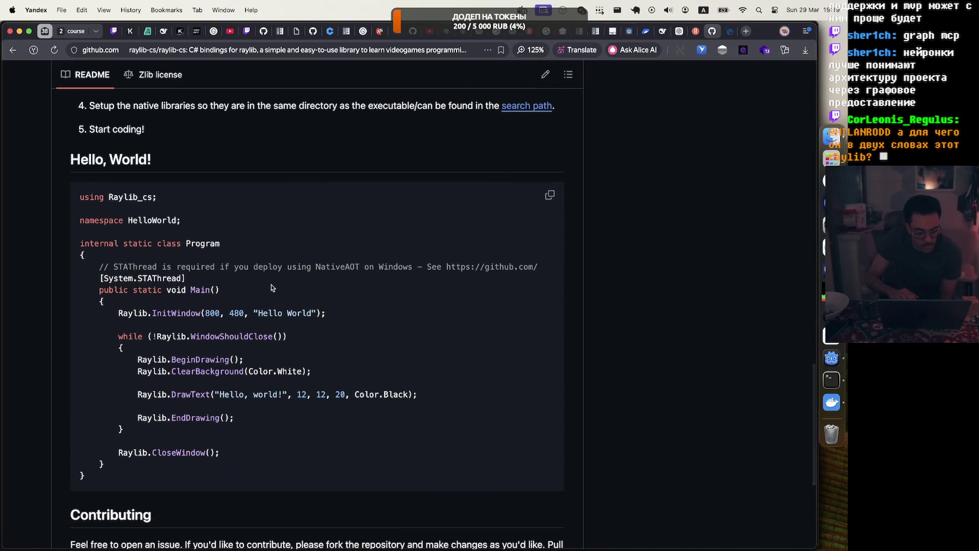
left_click(730, 35)
left_click(711, 34)
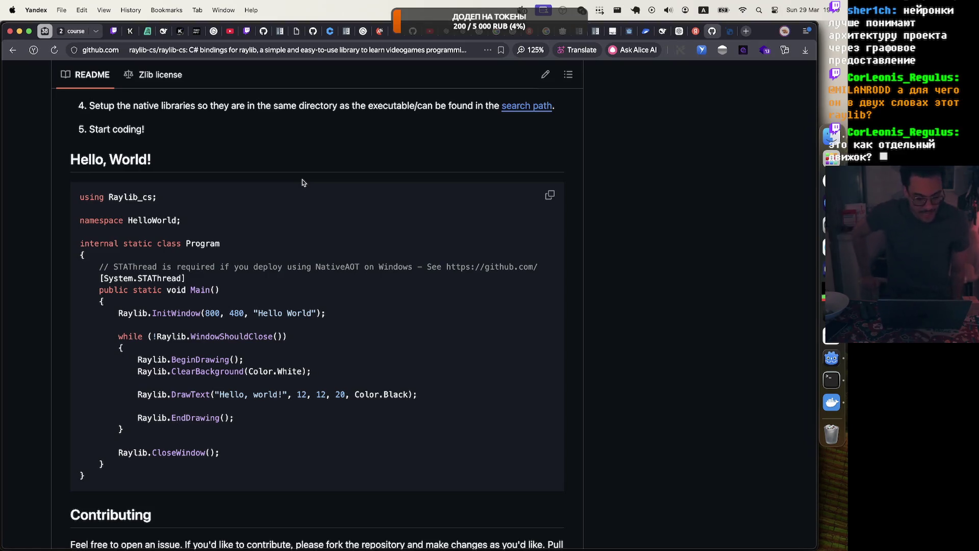
scroll(302, 182, "up", 6)
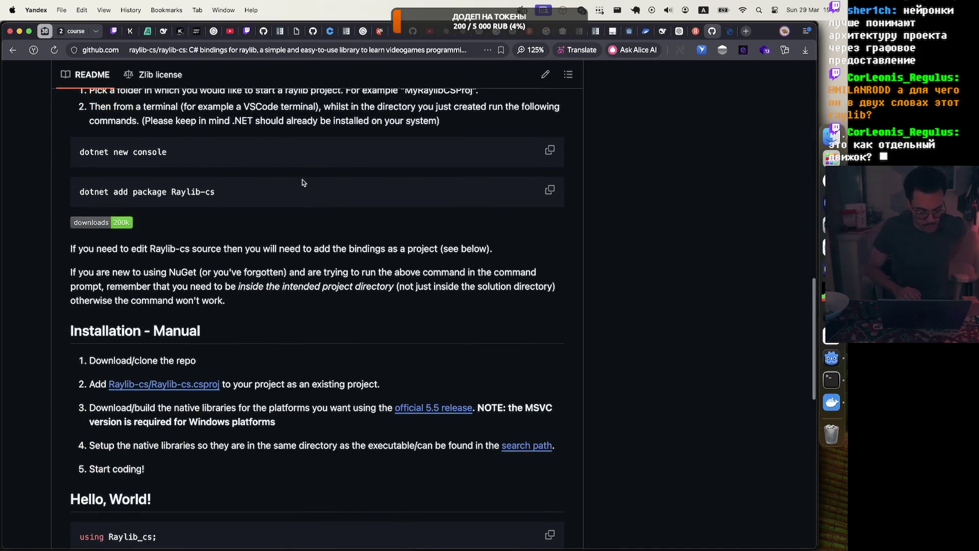
scroll(302, 182, "up", 5)
scroll(303, 182, "down", 10)
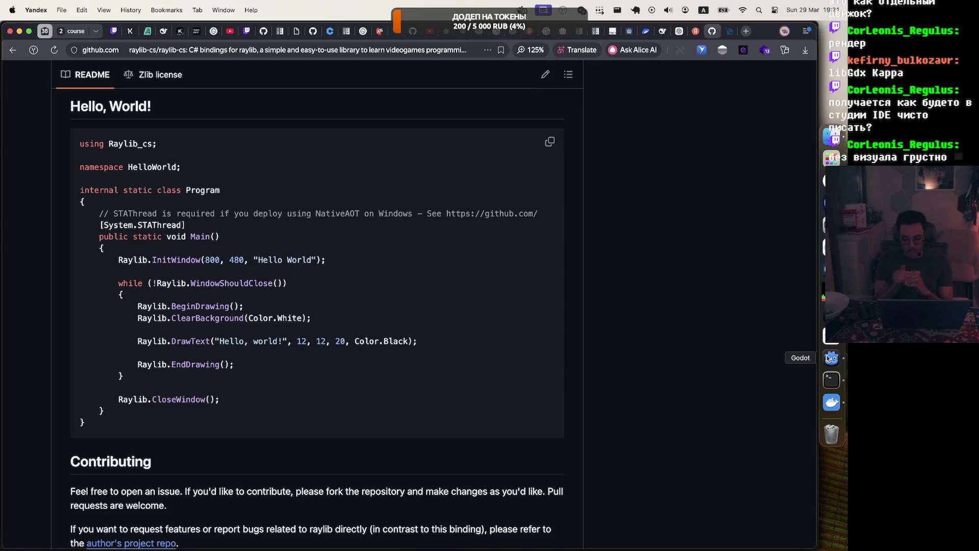
Step: Switch to Godot and show the battlerune game_world.tscn scene in the 3D workspace
left_click(832, 358)
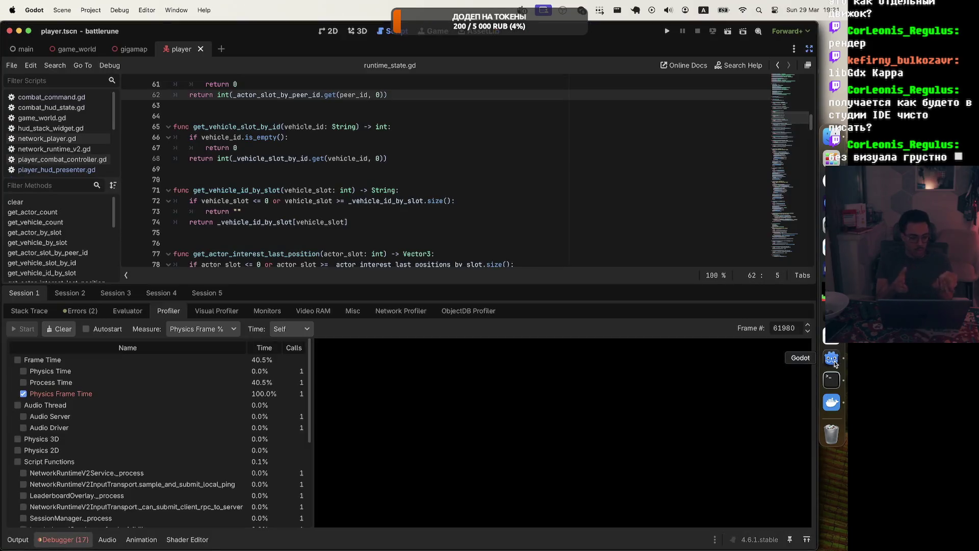
left_click(76, 49)
left_click(356, 33)
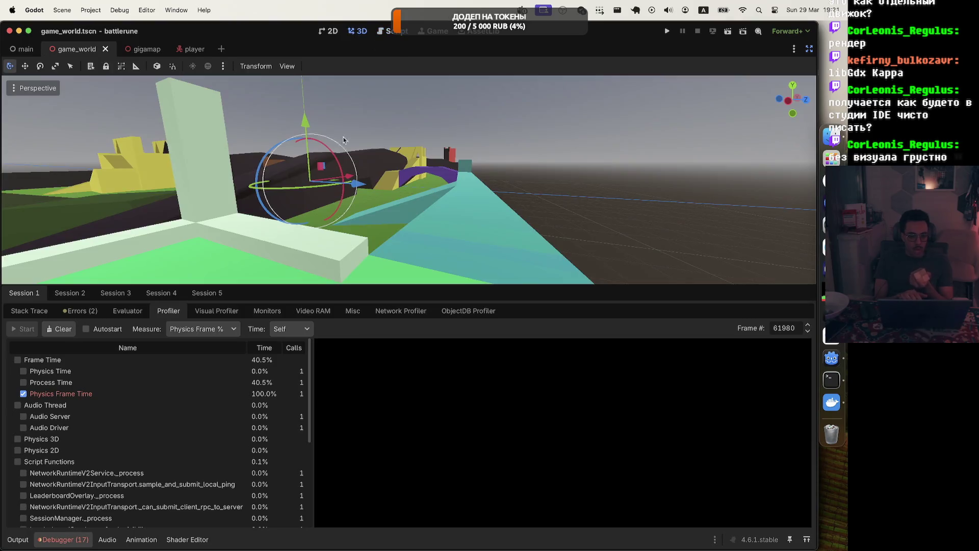
Step: Deselect the arena object and zoom the viewport to an overview of the whole game_world map
left_click(489, 164)
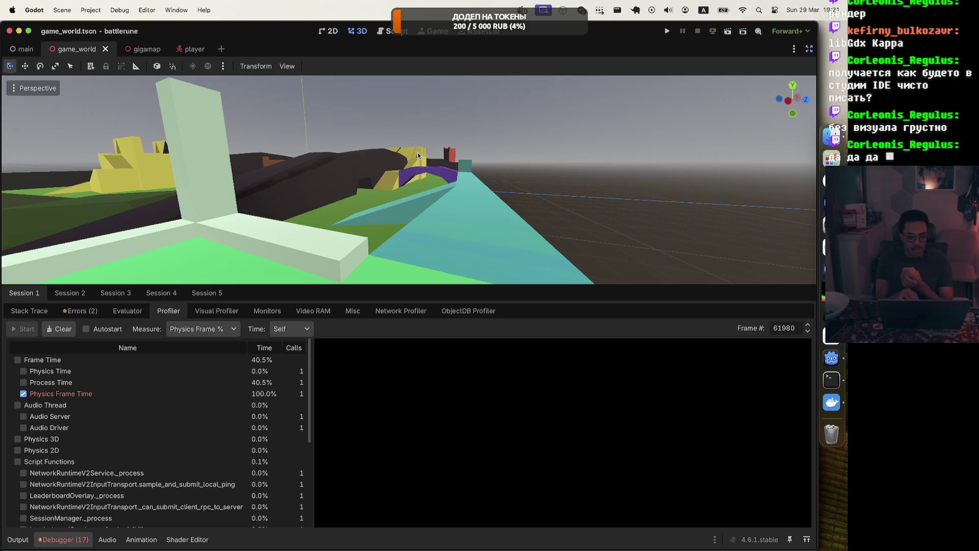
scroll(417, 156, "up", 10)
scroll(417, 156, "down", 10)
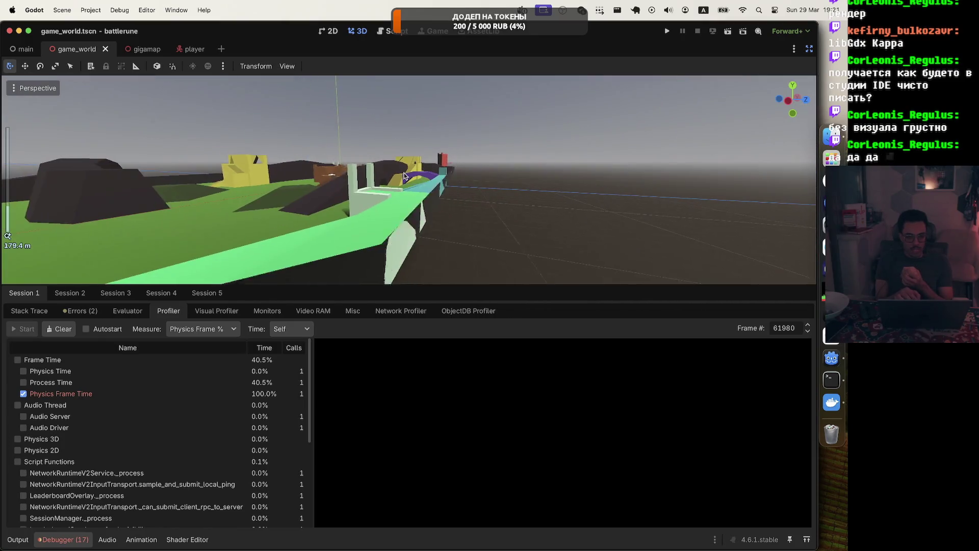
scroll(404, 176, "up", 10)
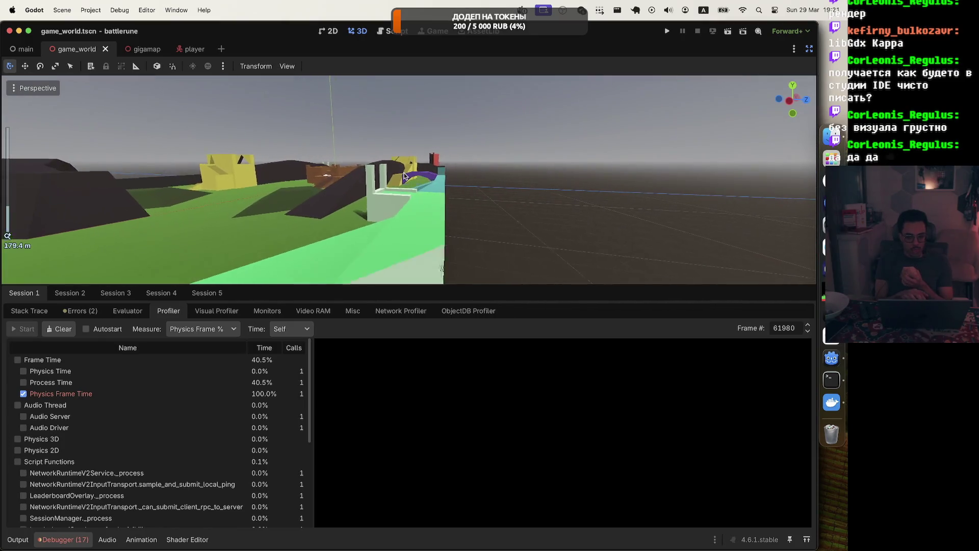
scroll(404, 176, "down", 5)
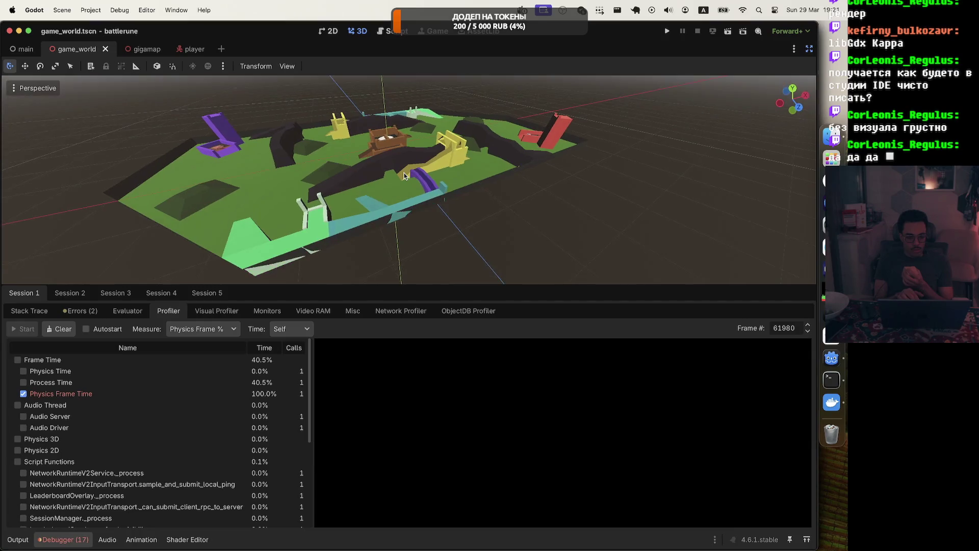
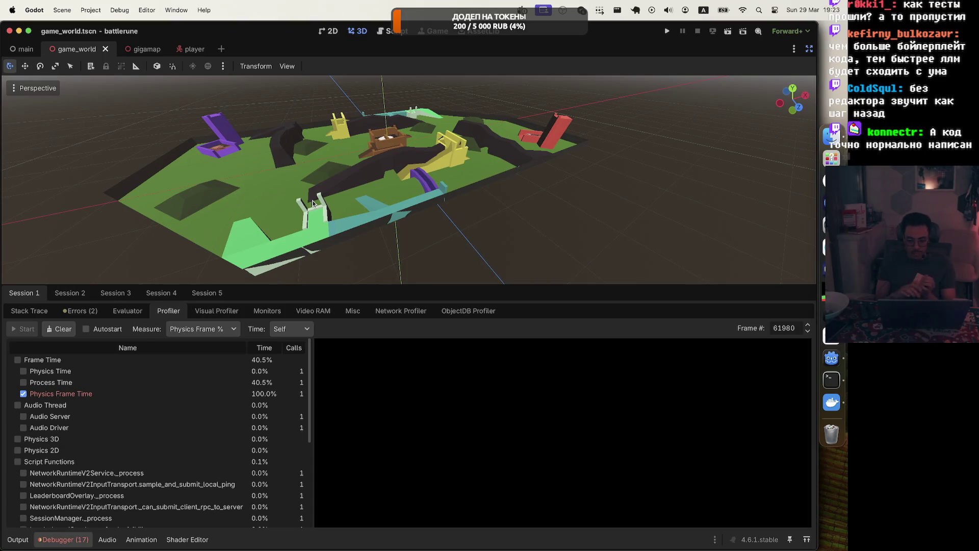
Step: Switch from Godot to the Zed editor and start a search in combat_hud.tscn
key("super+Tab")
key("super+f")
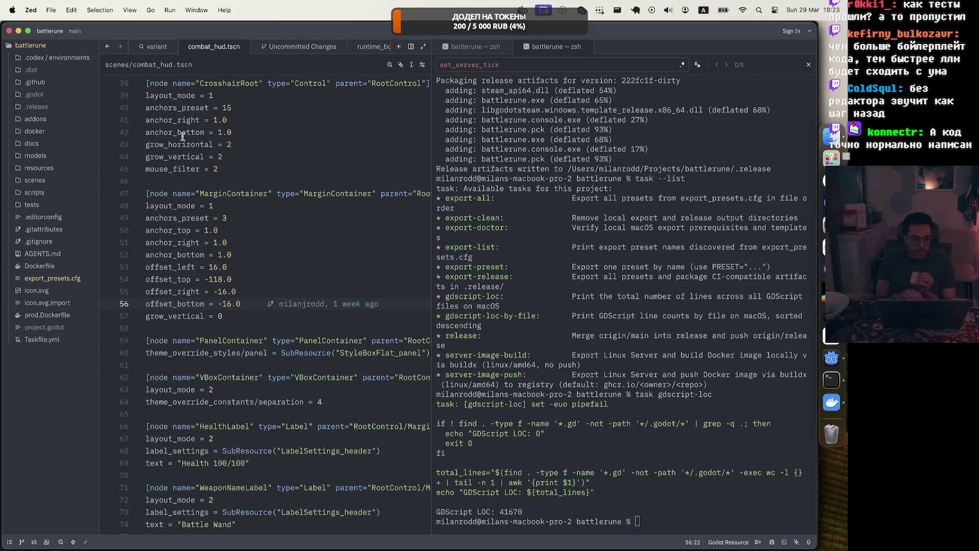
Step: Drop the in-file search and search the whole project for 'variant'
type("0")
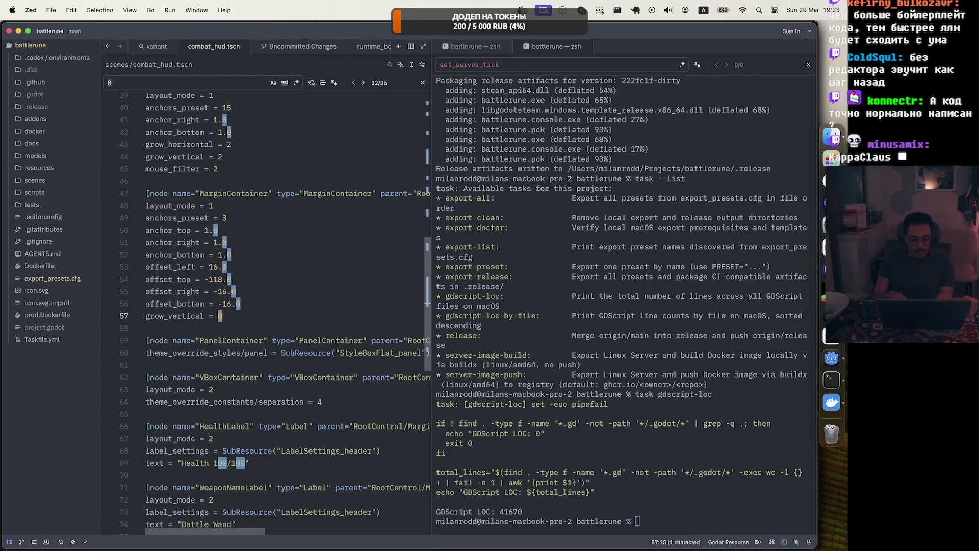
key("Escape")
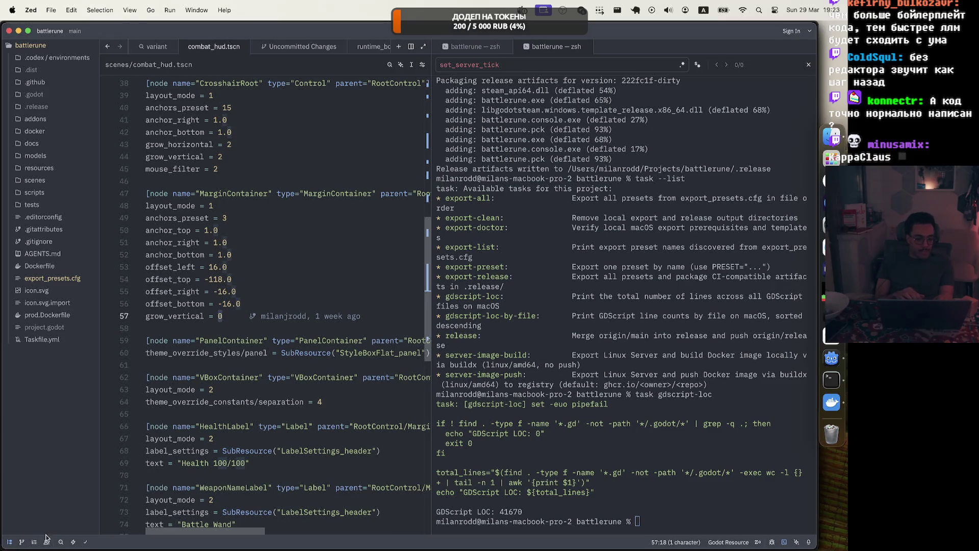
left_click(60, 542)
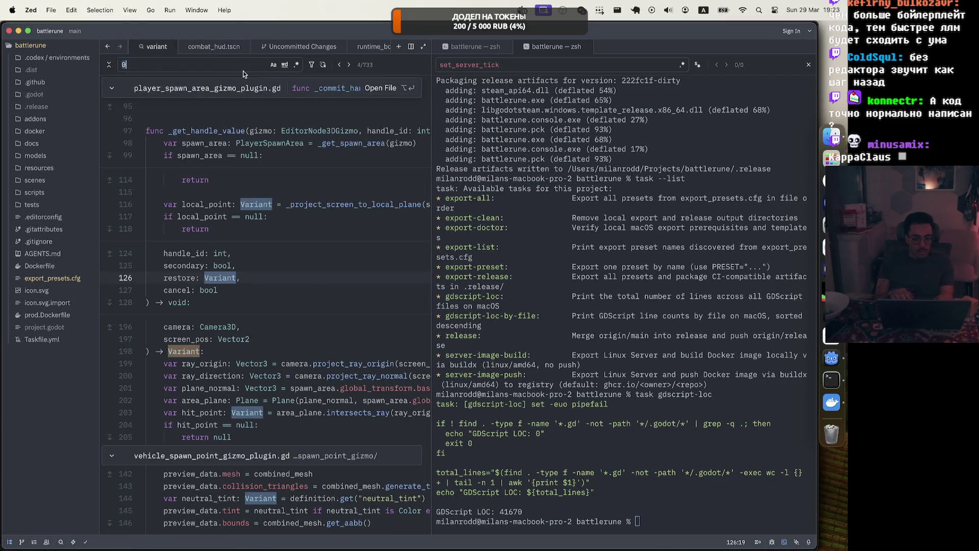
type("variant")
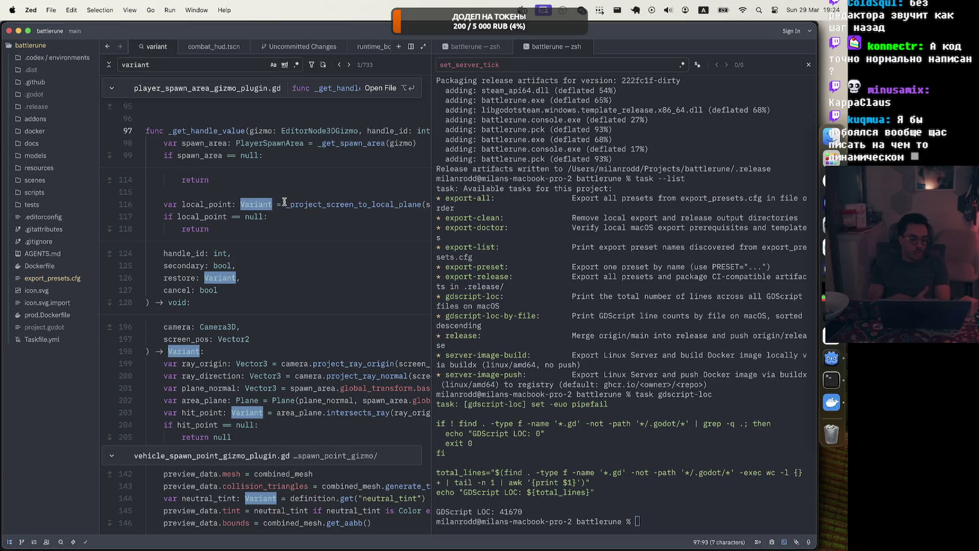
Step: Scroll through the 'variant' matches and widen the code pane beside the terminal
scroll(285, 202, "down", 10)
scroll(284, 202, "down", 15)
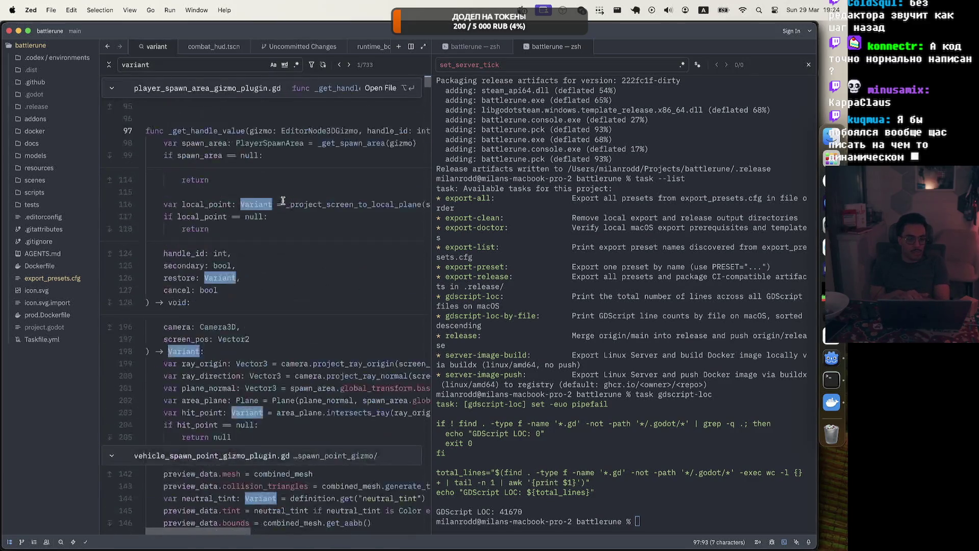
scroll(283, 200, "down", 15)
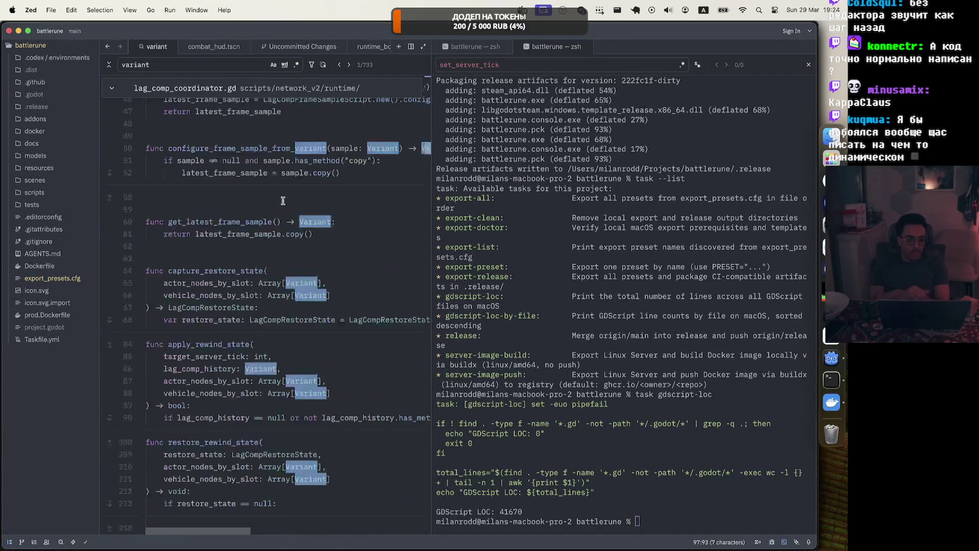
scroll(283, 201, "down", 15)
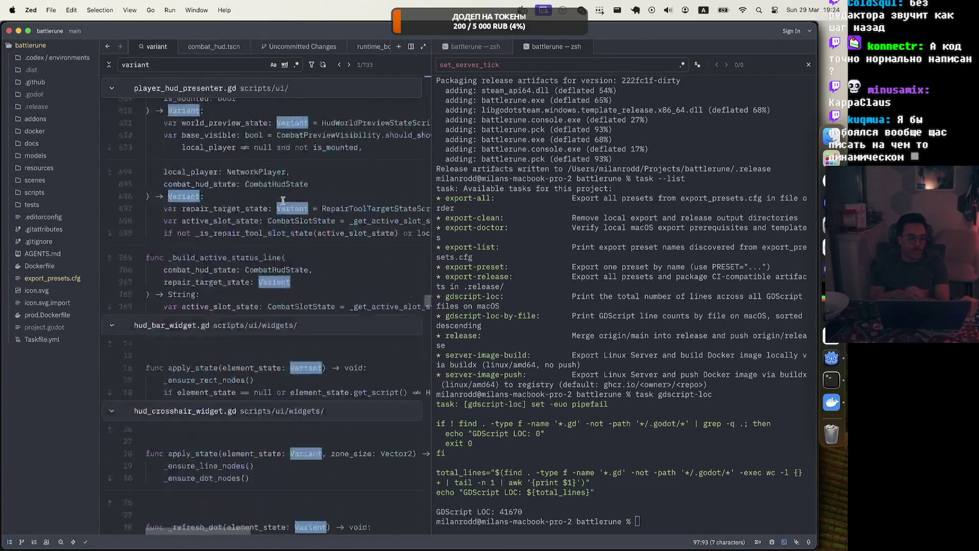
scroll(283, 201, "down", 15)
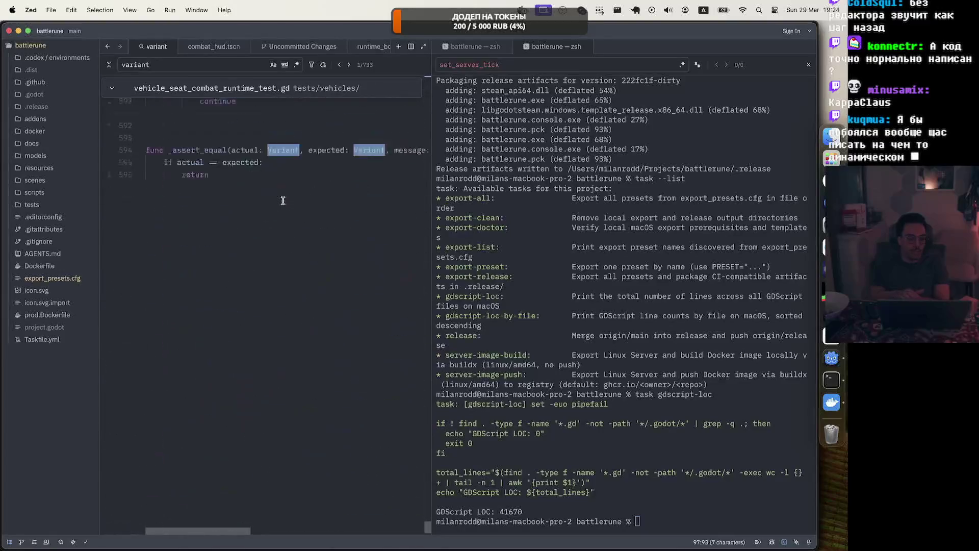
scroll(283, 200, "down", 15)
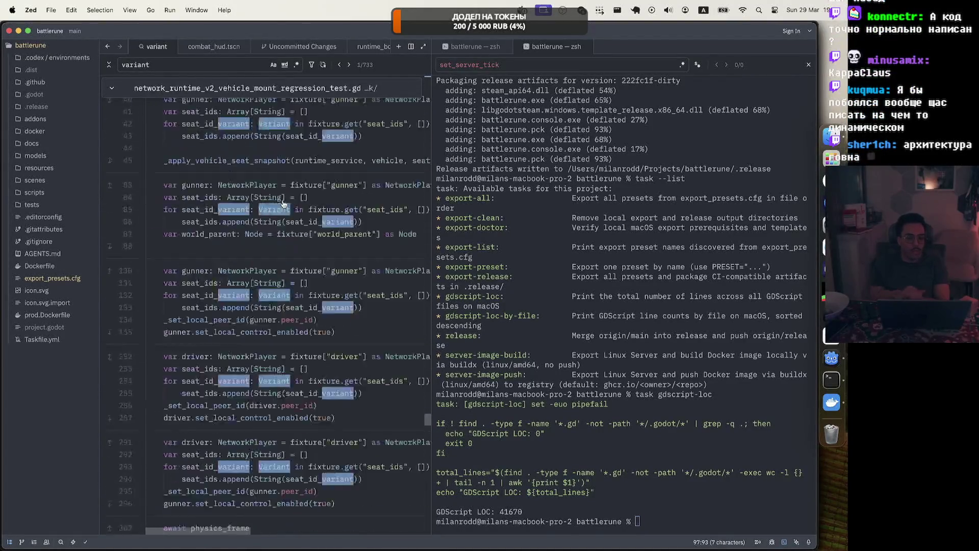
left_click_drag(428, 355, 427, 6)
mouse_move(422, 80)
left_mouse_down()
mouse_move(426, 102)
mouse_move(418, 72)
left_mouse_up()
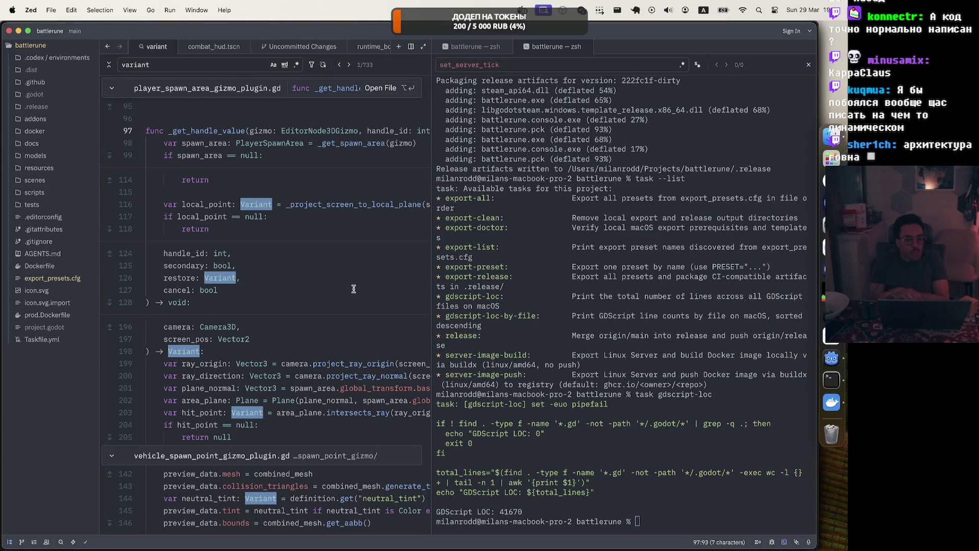
scroll(430, 184, "down", 10)
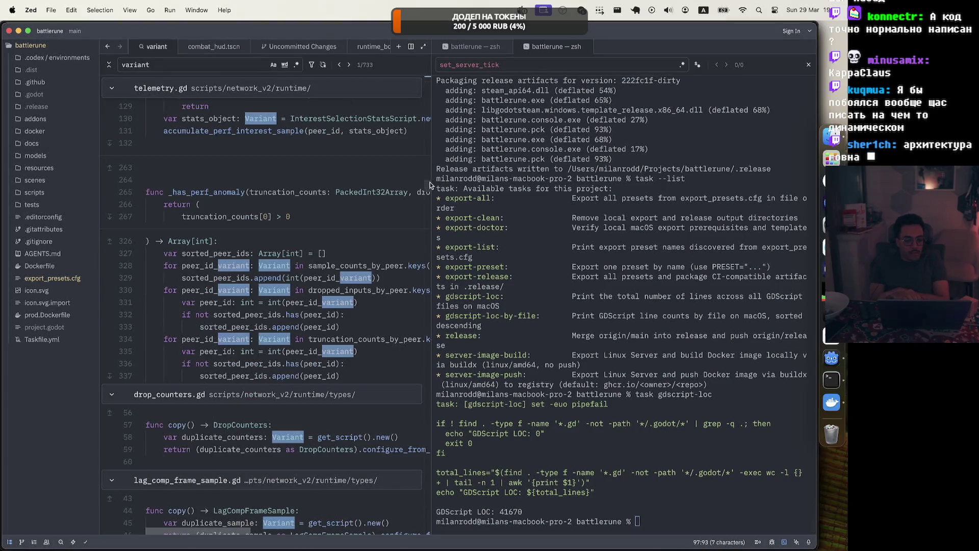
scroll(428, 186, "up", 10)
mouse_move(432, 115)
left_mouse_down()
mouse_move(571, 114)
mouse_move(516, 114)
left_mouse_up()
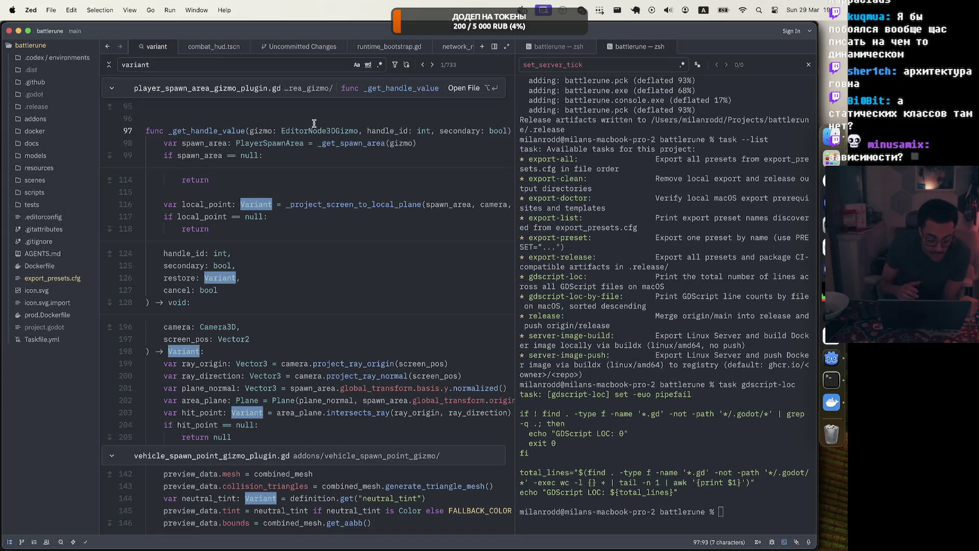
Step: Glance at the raylib-cs README in the browser, then return to Godot's Project menu
left_click(829, 180)
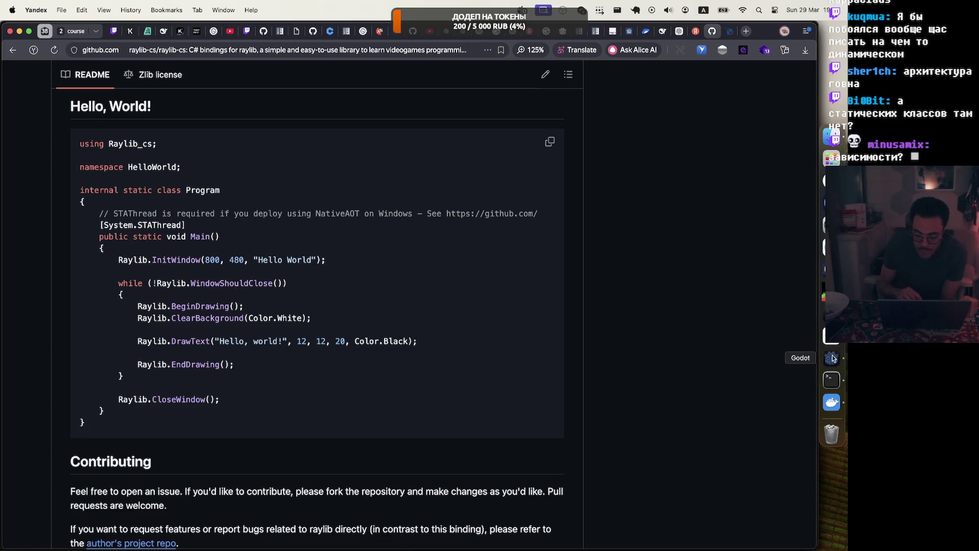
left_click(832, 358)
left_click(92, 11)
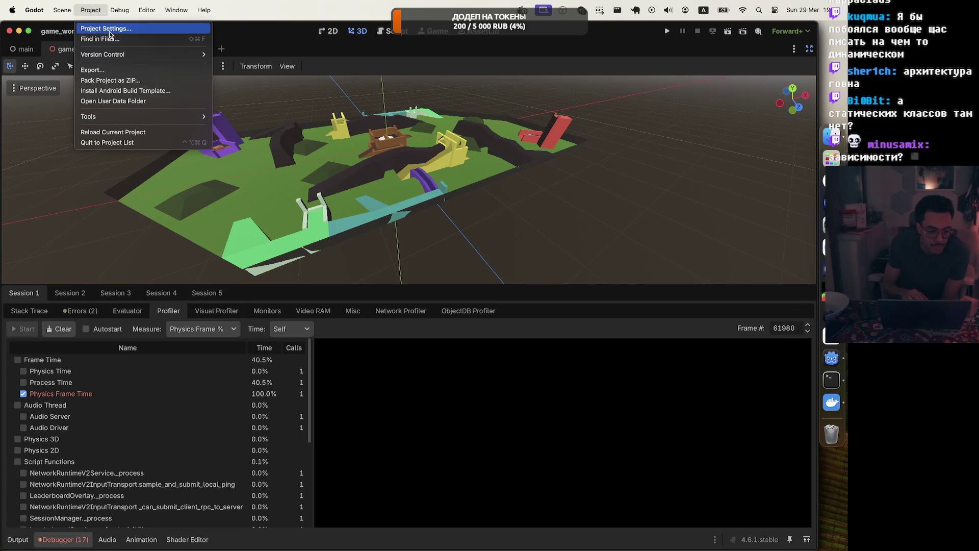
Step: Check the RuntimeLog, Session and NetworkRuntimeV2 autoloads in Project Settings, then close it
left_click(107, 29)
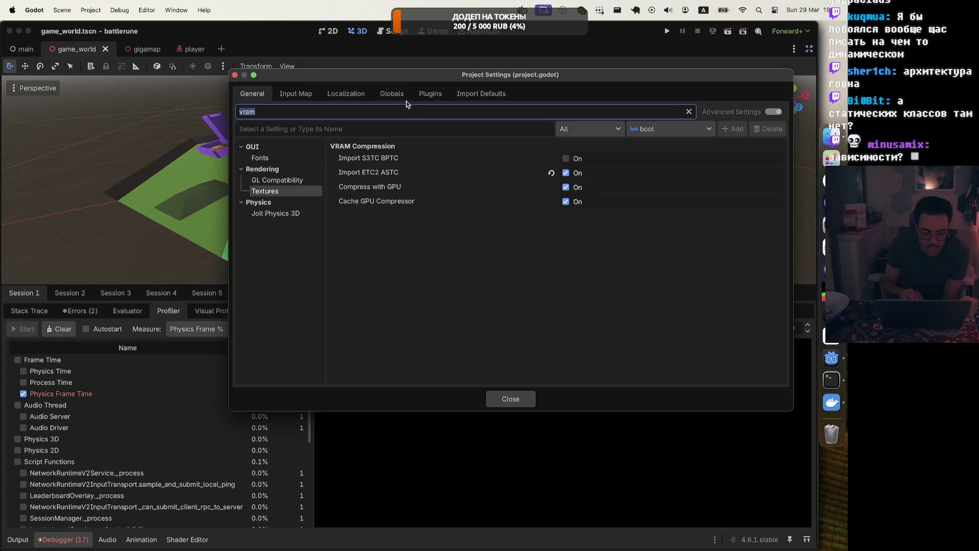
left_click(392, 93)
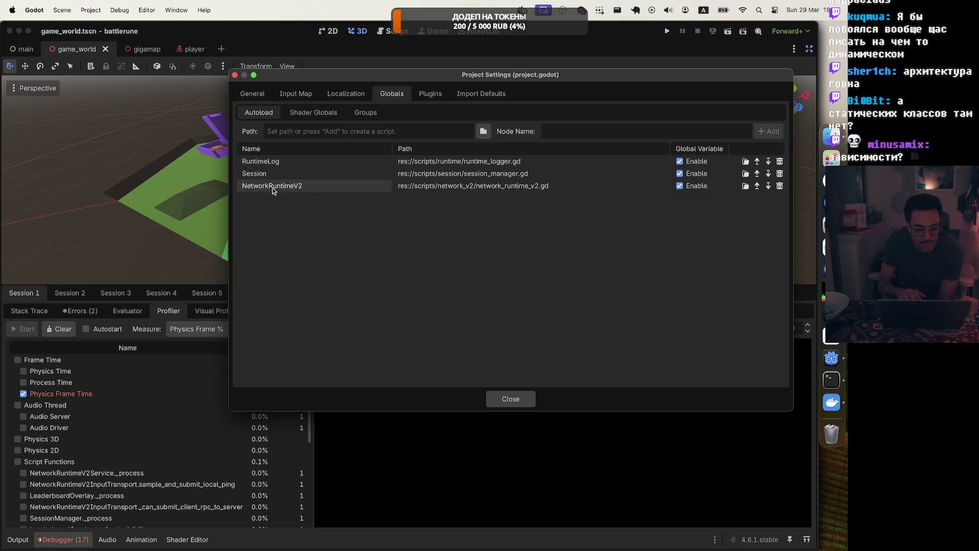
left_click(498, 398)
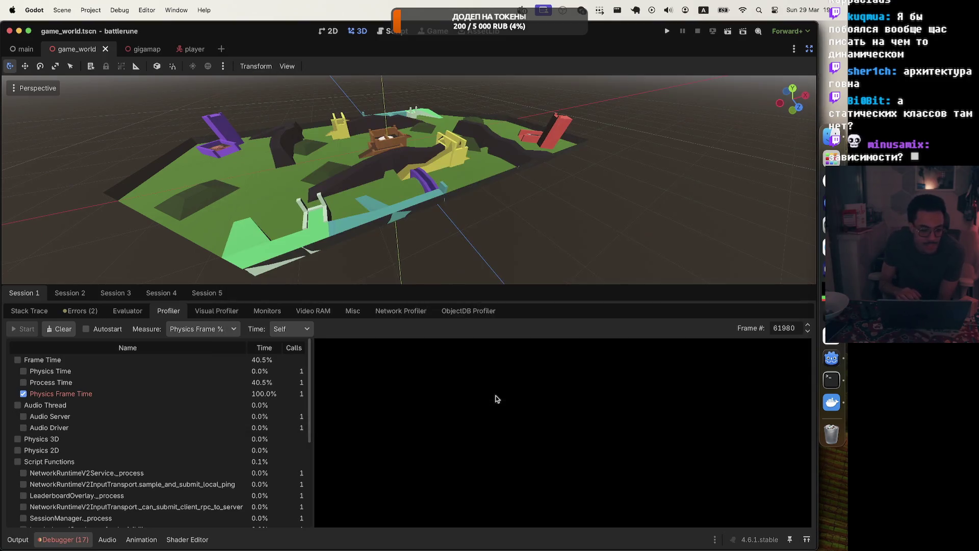
Step: Return to the game_world scene, restore the side docks and collapse GameWorld's children
left_click(20, 50)
left_click(91, 49)
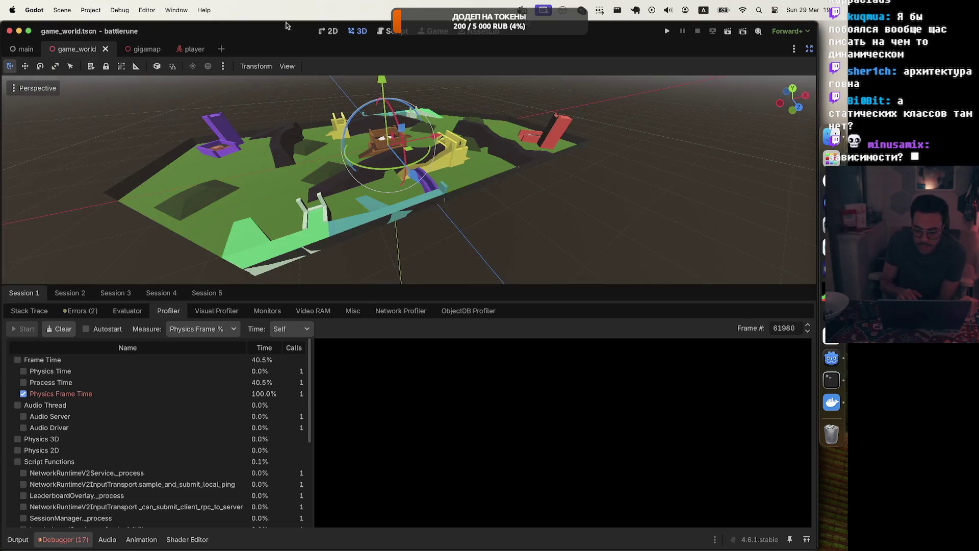
left_click(809, 48)
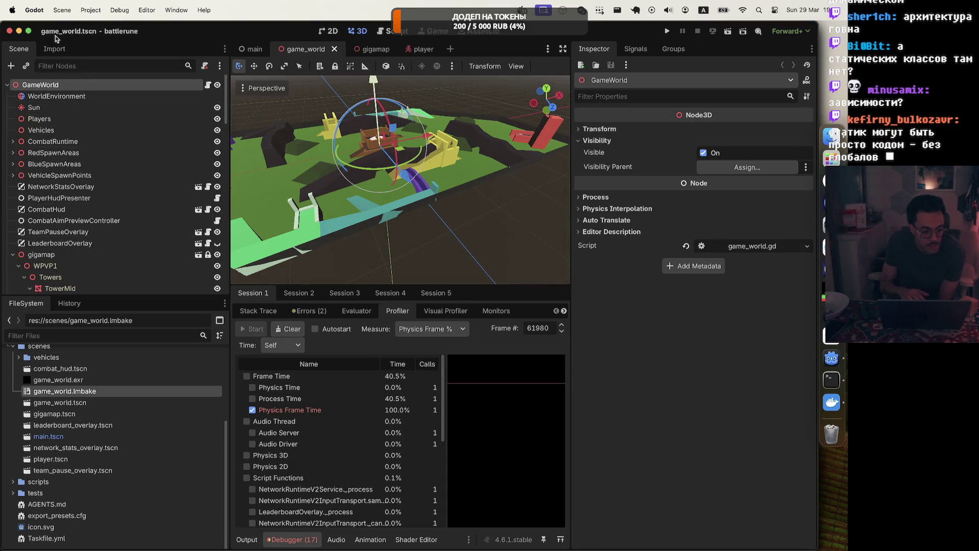
left_click(9, 86)
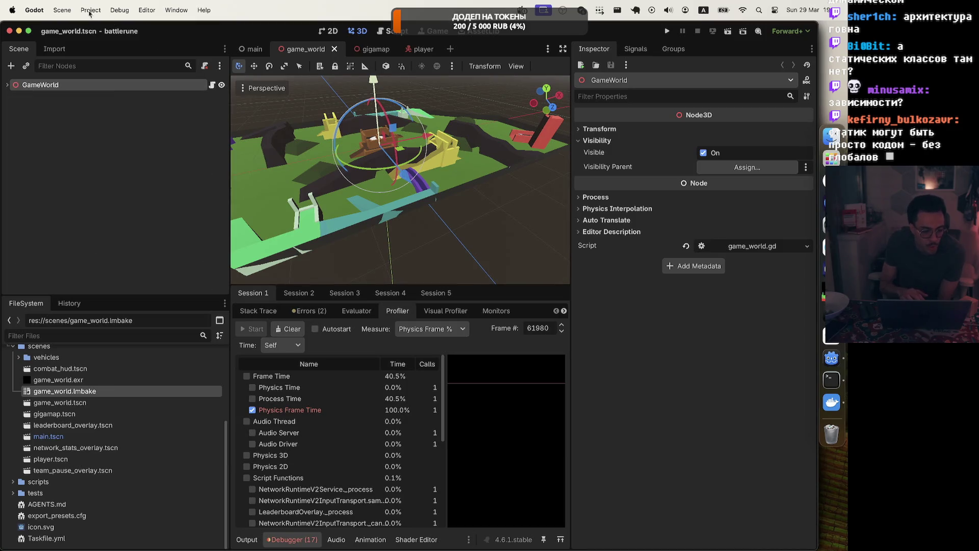
left_click(72, 120)
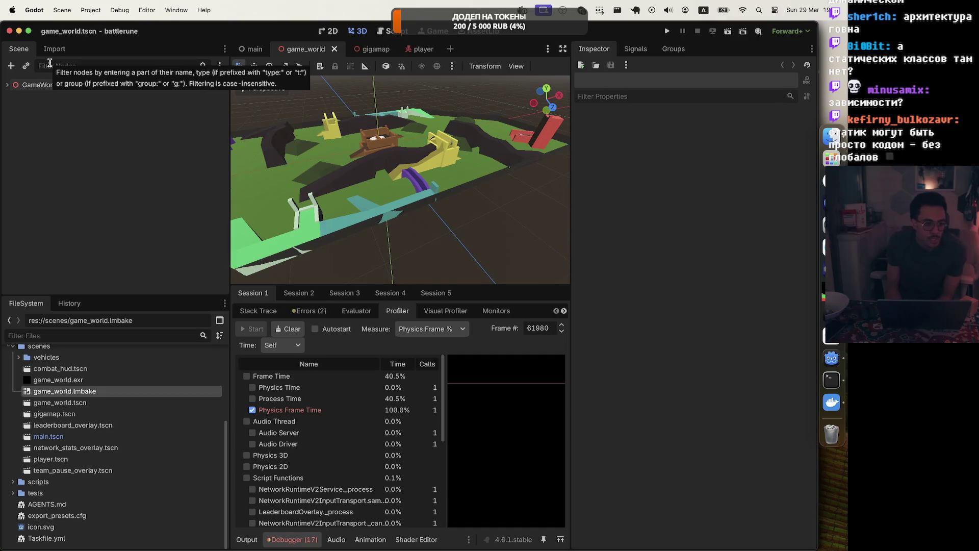
left_click(91, 9)
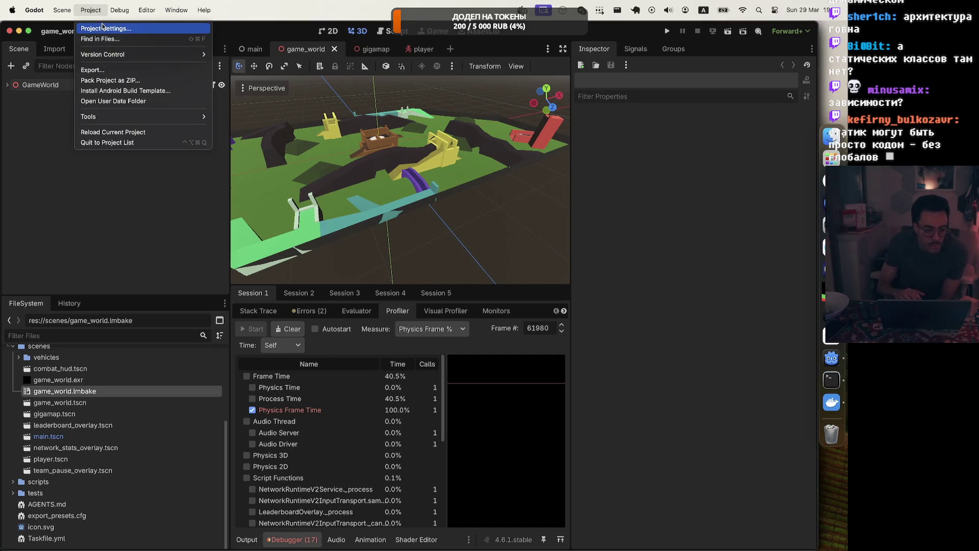
Step: Reopen the Autoload list to inspect the Session and NetworkRuntimeV2 script paths, then close it
left_click(102, 27)
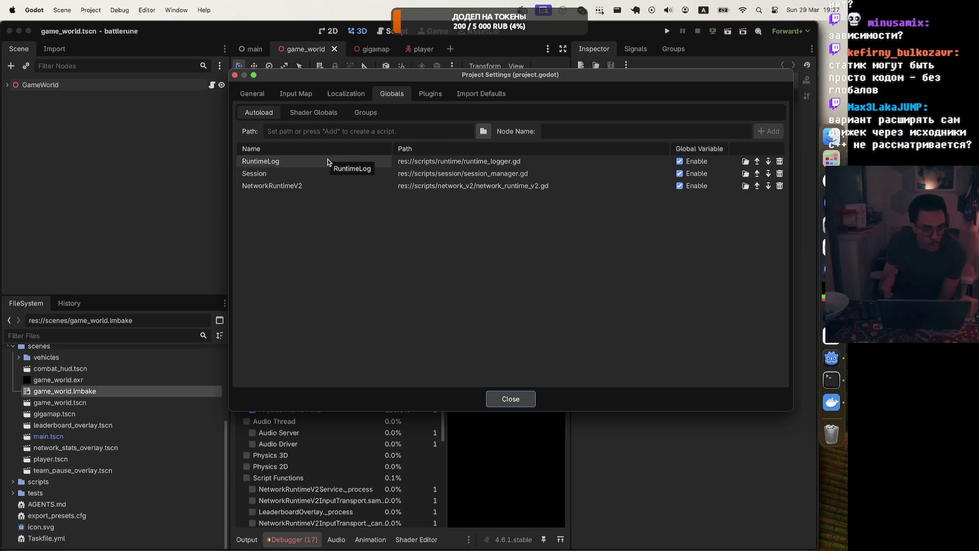
left_click(274, 179)
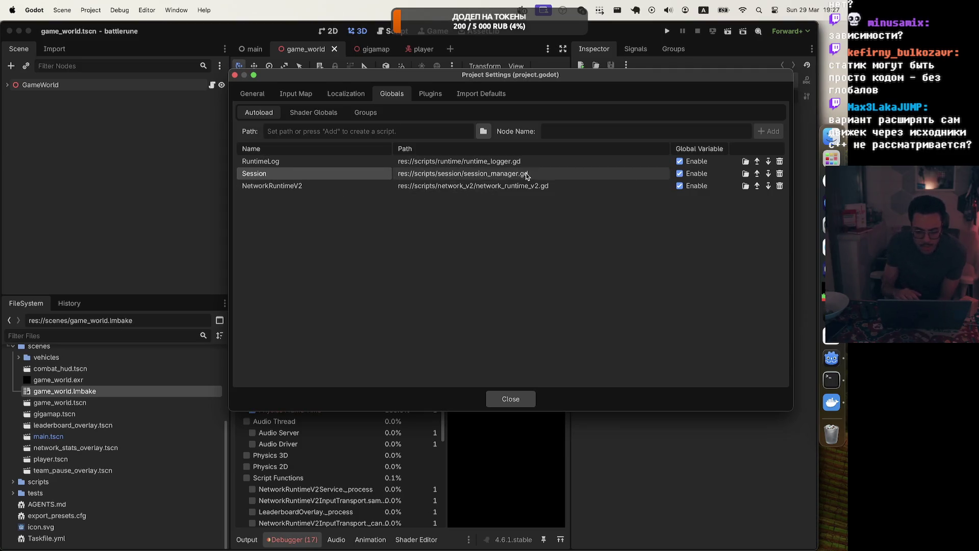
left_click(519, 186)
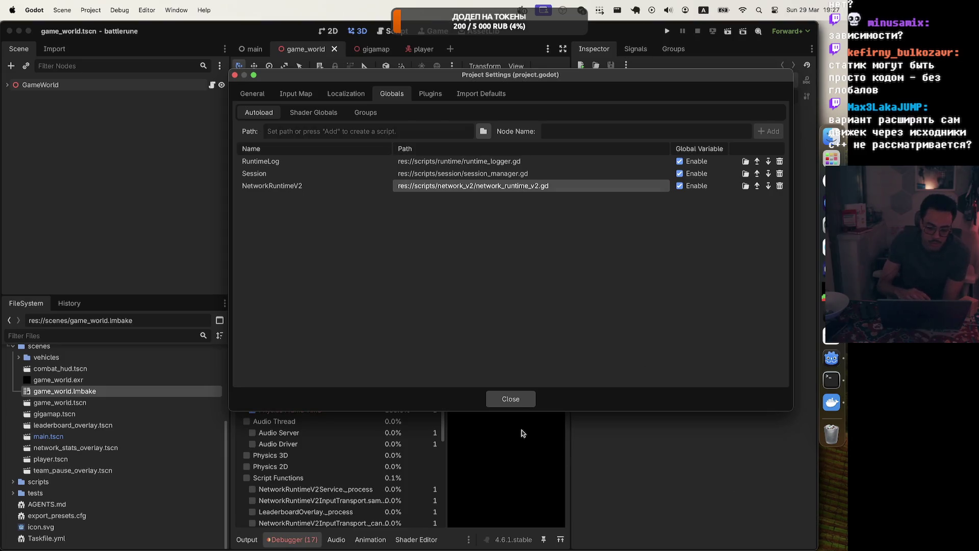
left_click(510, 398)
Step: Narrow Godot's left dock to widen the viewport, then bring up Zed with a wider file tree
left_click_drag(228, 255, 148, 255)
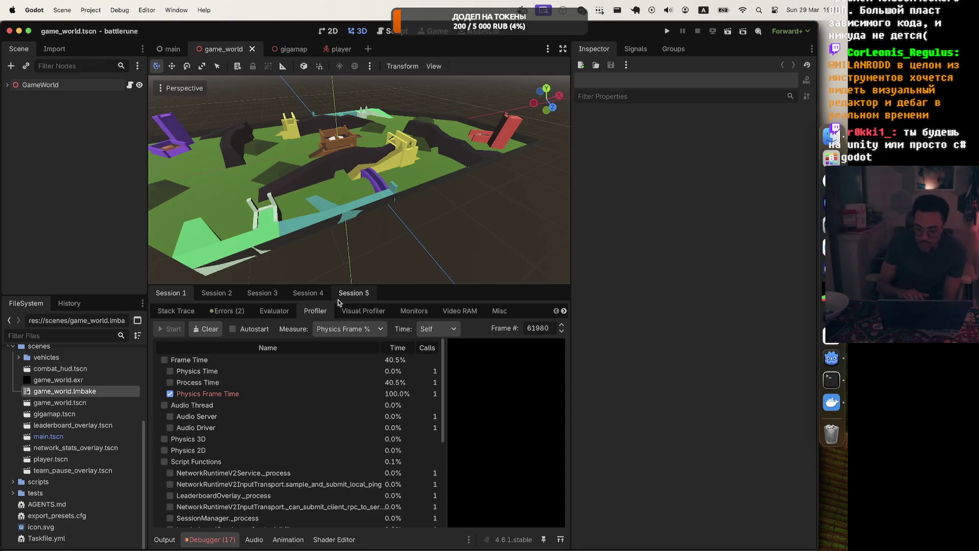
left_click(832, 314)
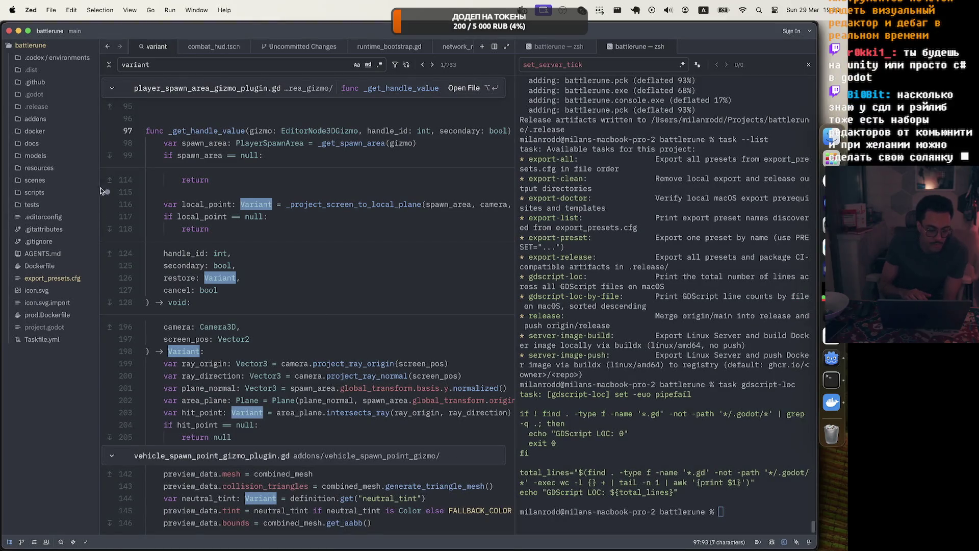
left_click_drag(101, 189, 276, 196)
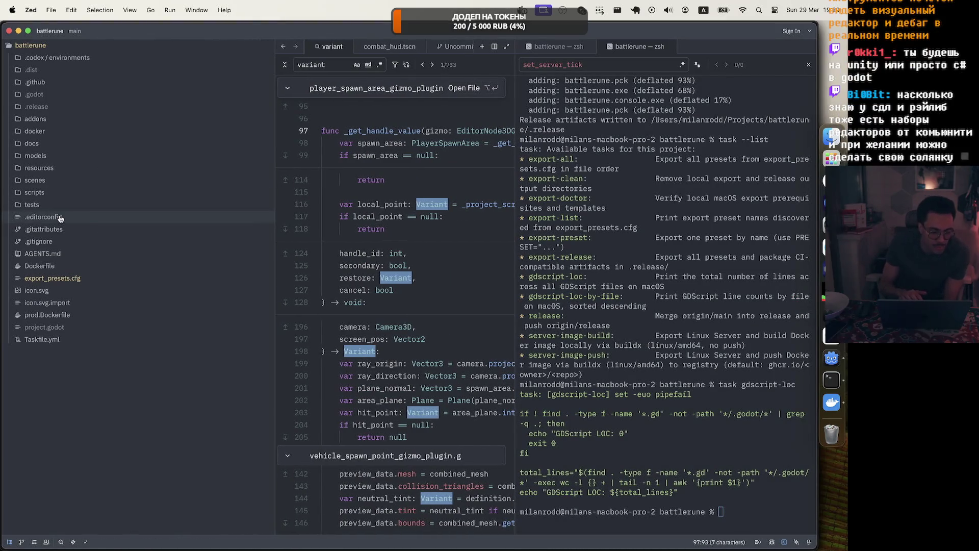
Step: Open scenes/combat_hud.tscn and scroll through its style resources and CombatHud node definitions
left_click(46, 181)
left_click(84, 209)
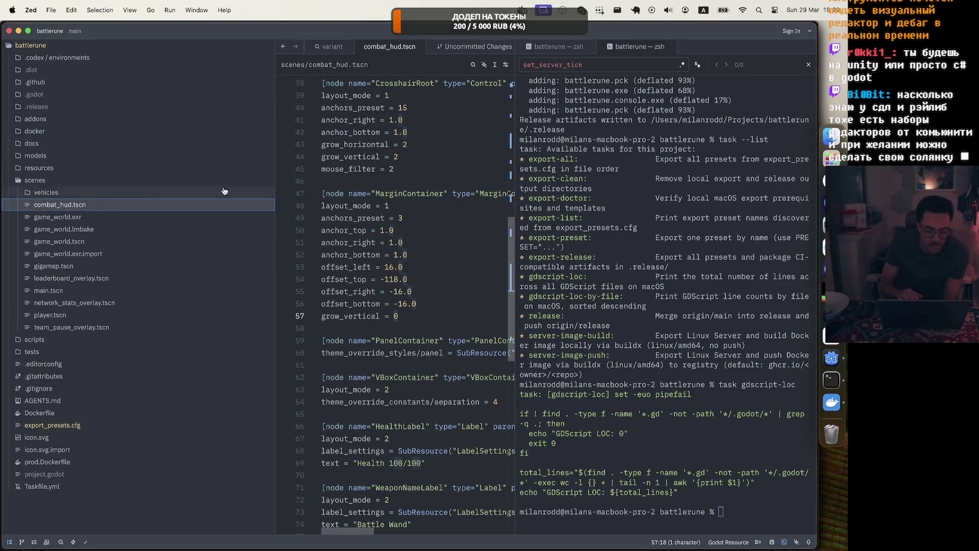
left_click_drag(268, 269, 132, 93)
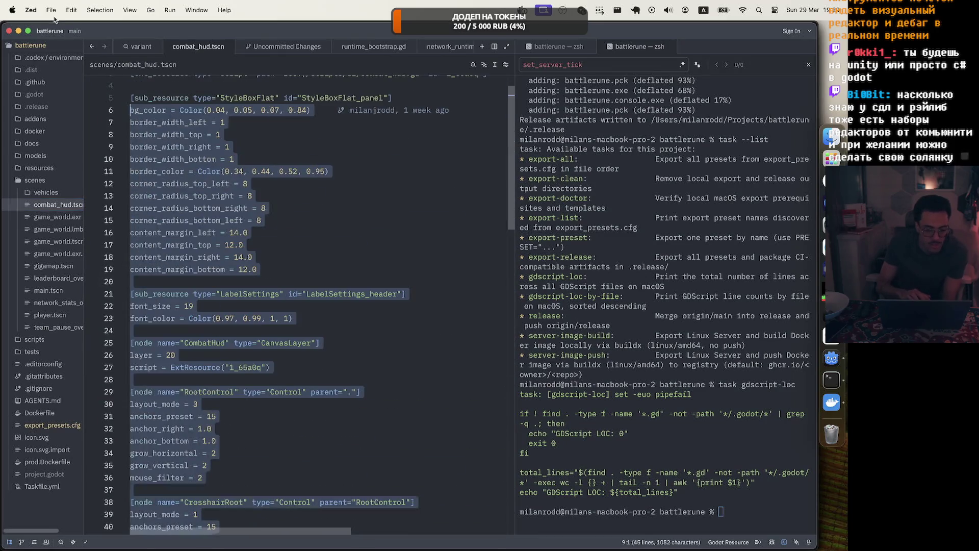
scroll(259, 218, "up", 1)
left_click(258, 218)
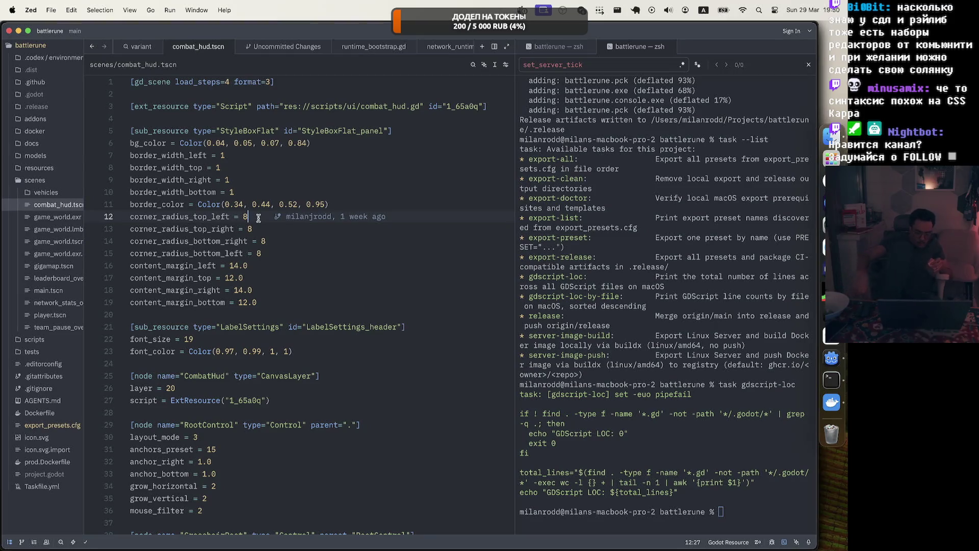
scroll(239, 390, "down", 5)
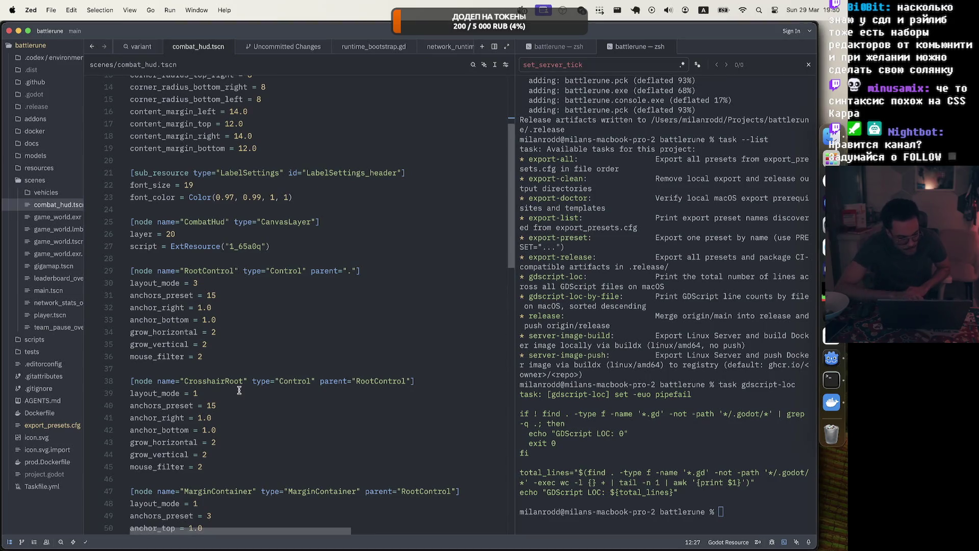
scroll(239, 390, "down", 5)
scroll(239, 390, "down", 4)
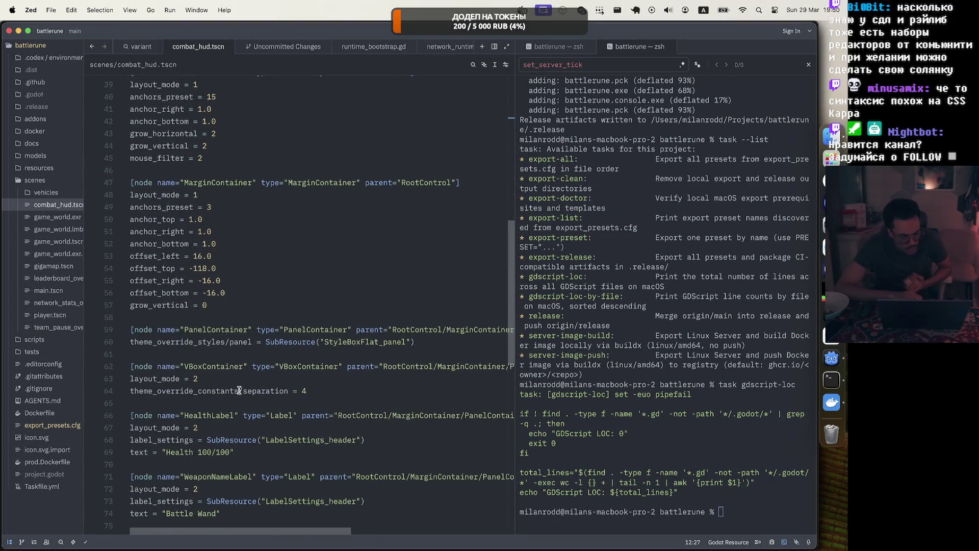
scroll(239, 390, "down", 5)
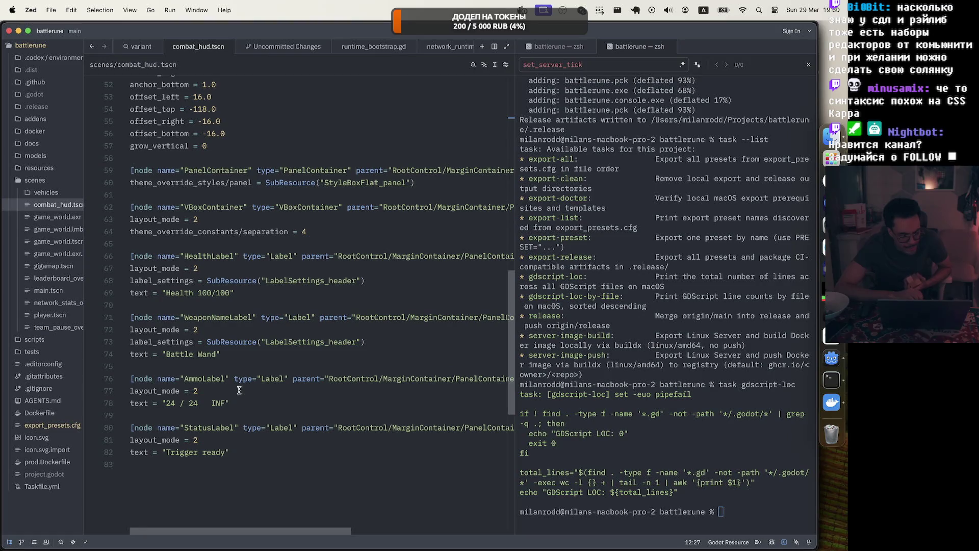
scroll(239, 390, "up", 20)
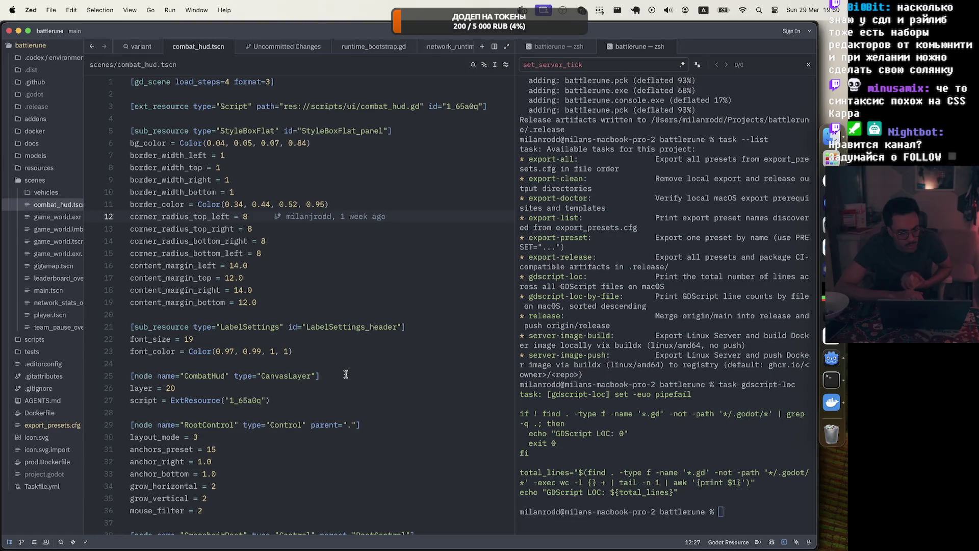
Step: Search Yandex for 'godot tscn is toml?' and expand the Alice AI answer
left_click(830, 181)
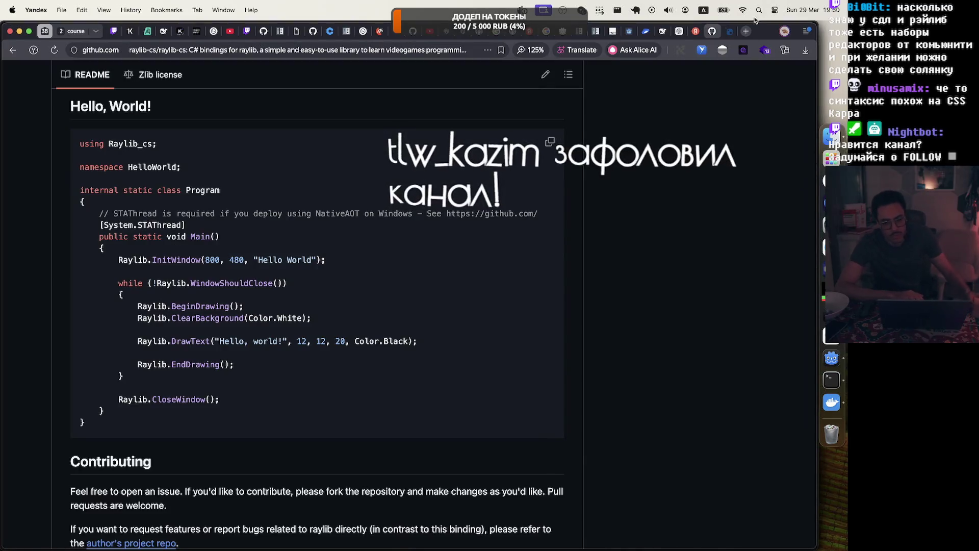
key("super+t")
type("tscn")
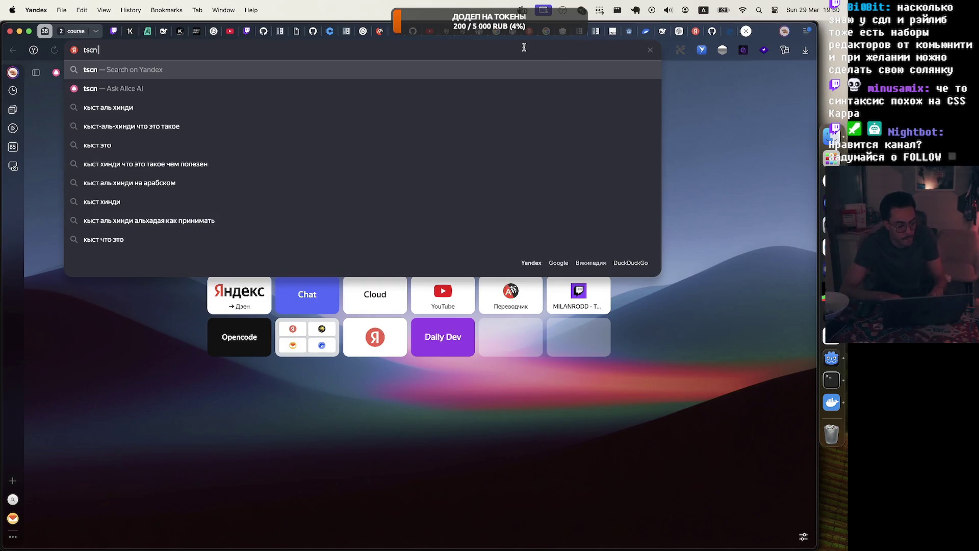
key("super+Left")
type("godot")
key("super+Right")
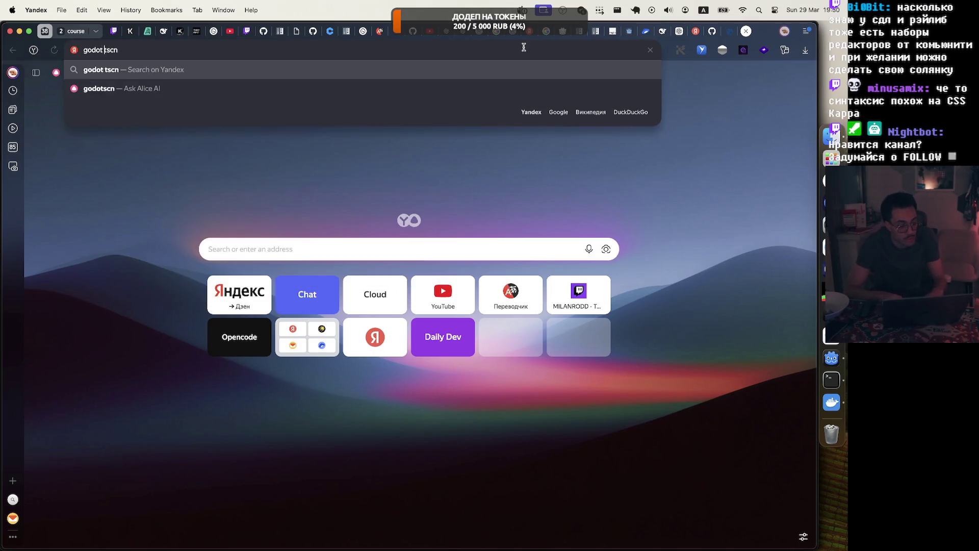
type("is tooml?")
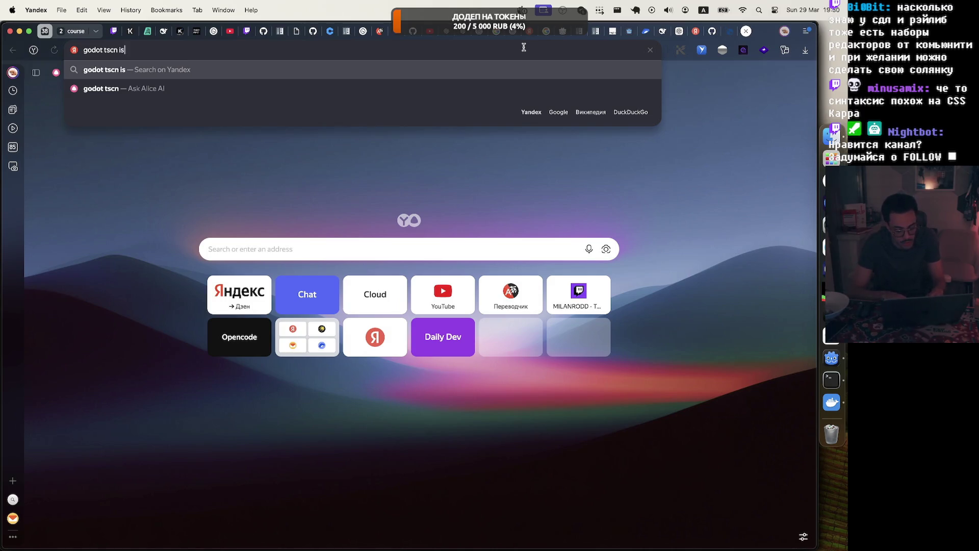
key("Return")
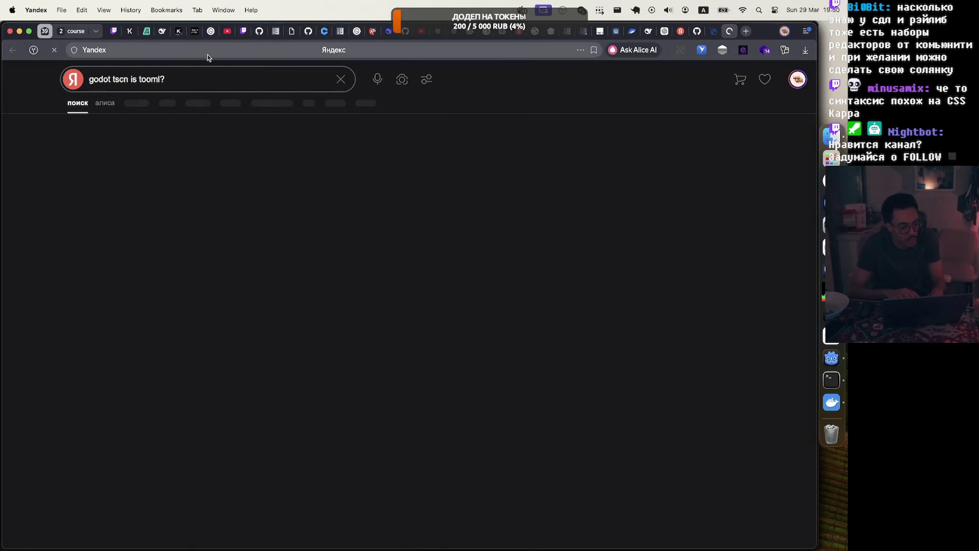
left_click(152, 79)
key("BackSpace")
key("Return")
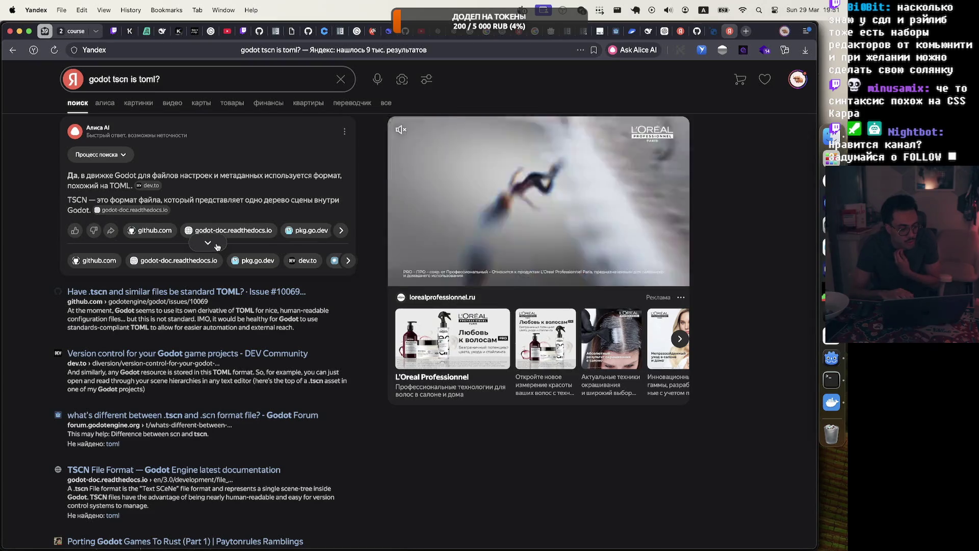
left_click(217, 246)
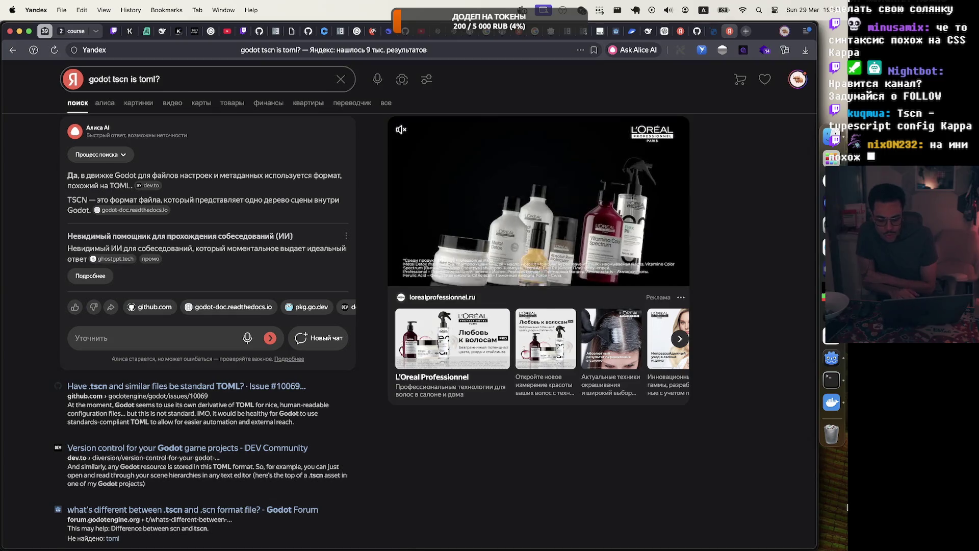
Step: Re-search as 'godot tscn is ini?', read the expanded Alice answer, then close the tab
double_click(150, 79)
type("ini")
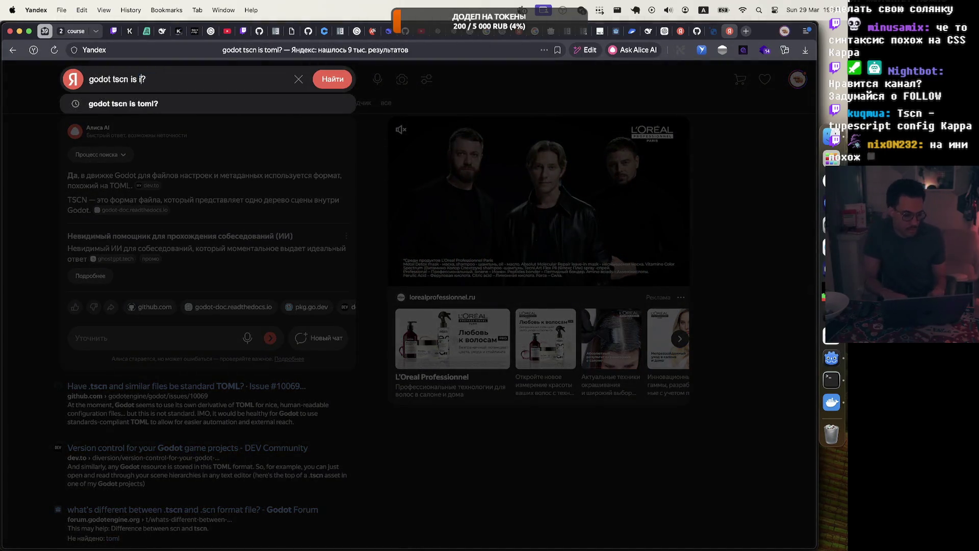
key("Return")
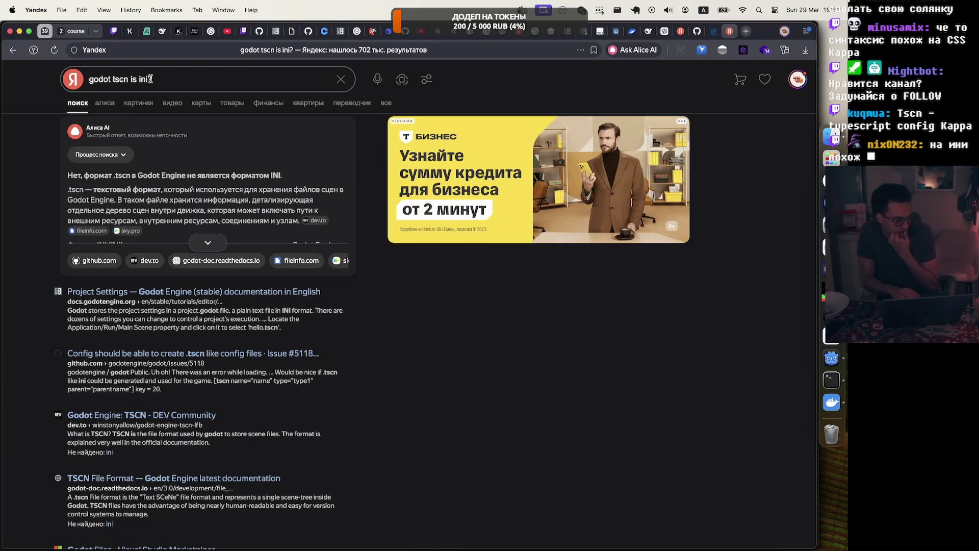
left_click(206, 244)
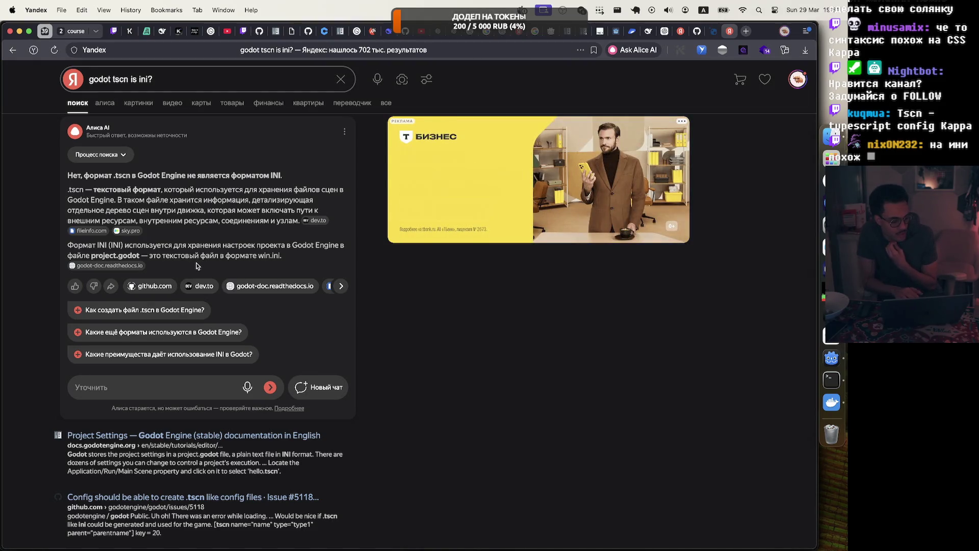
scroll(196, 265, "down", 5)
scroll(196, 263, "down", 3)
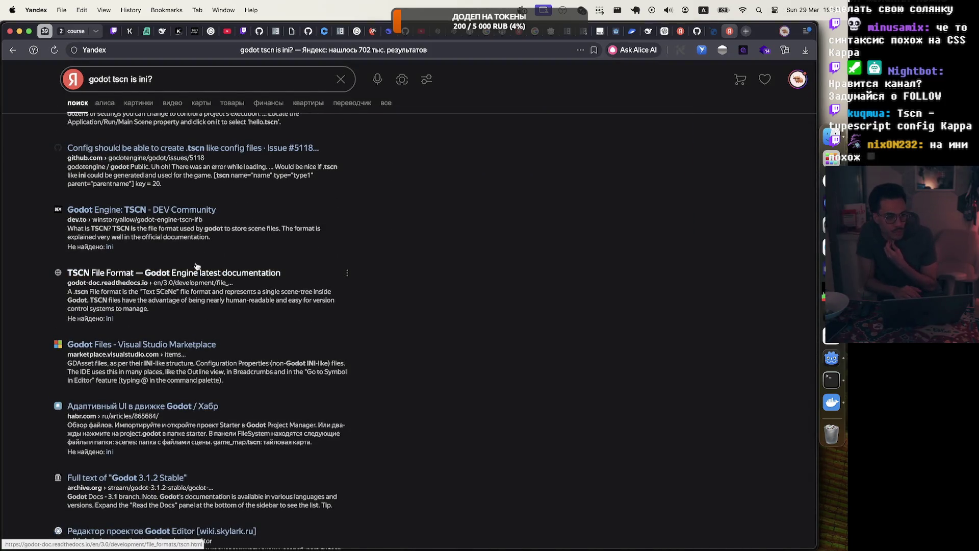
scroll(196, 265, "up", 8)
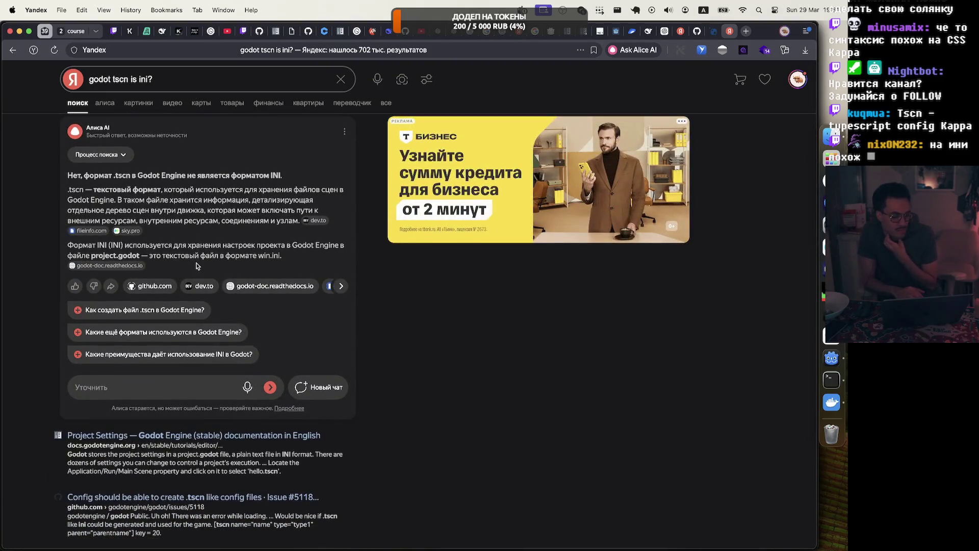
left_click(729, 32)
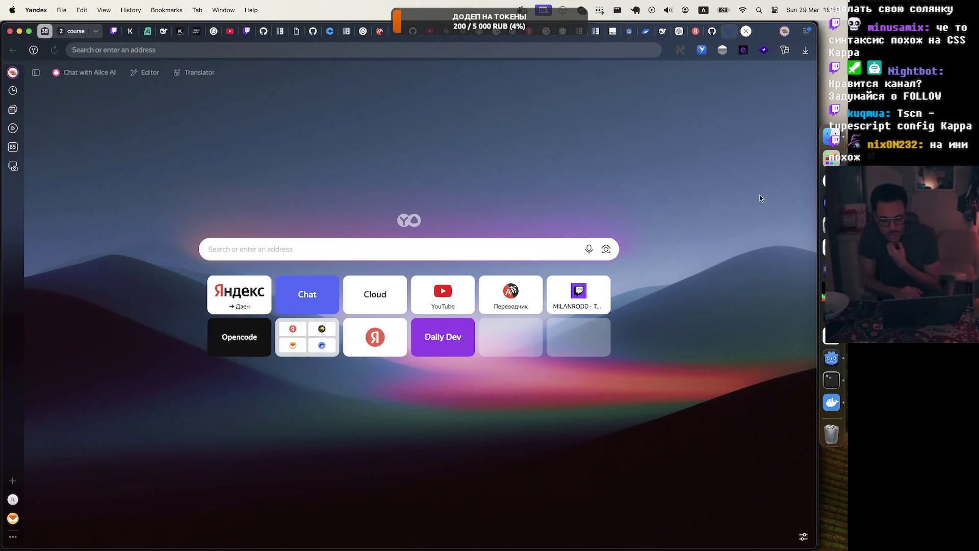
Step: Play the Stage 2 gameplay clip Movie_062.mp4 through to its end at 0:51
left_click(832, 360)
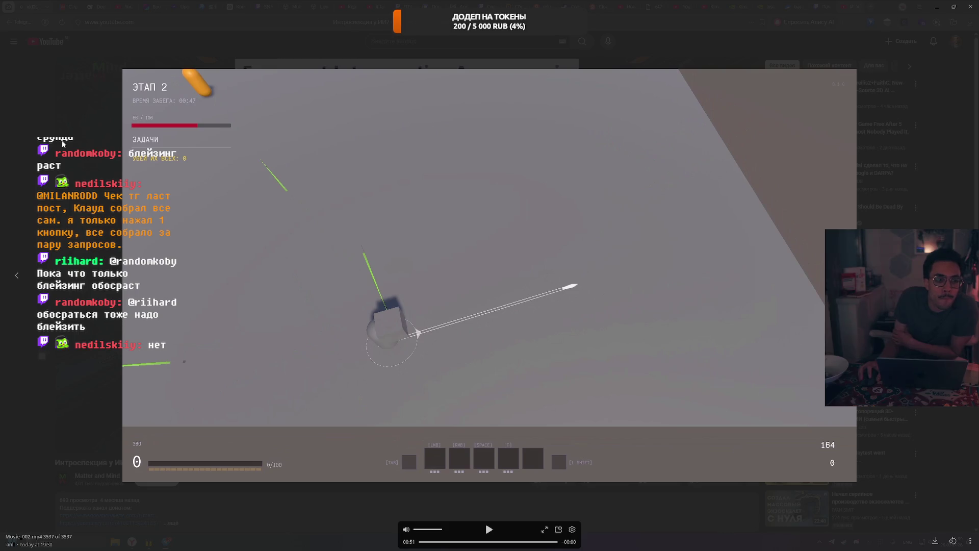
Step: Close the gameplay clip viewer and drag the Telegram chat window aside
left_click(102, 72)
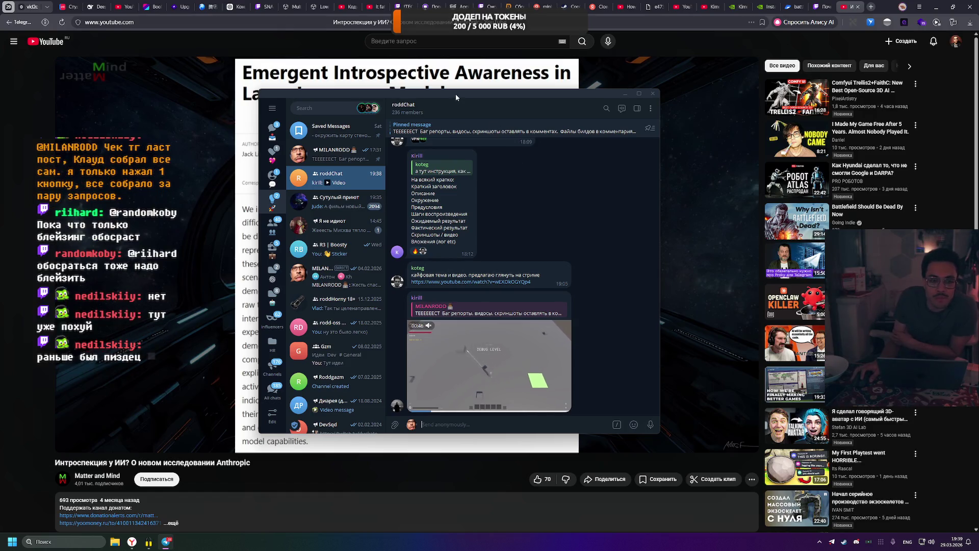
mouse_move(456, 97)
left_mouse_down()
mouse_move(590, 95)
mouse_move(482, 92)
mouse_move(939, 5)
mouse_move(754, 123)
mouse_move(950, 113)
mouse_move(978, 5)
left_mouse_up()
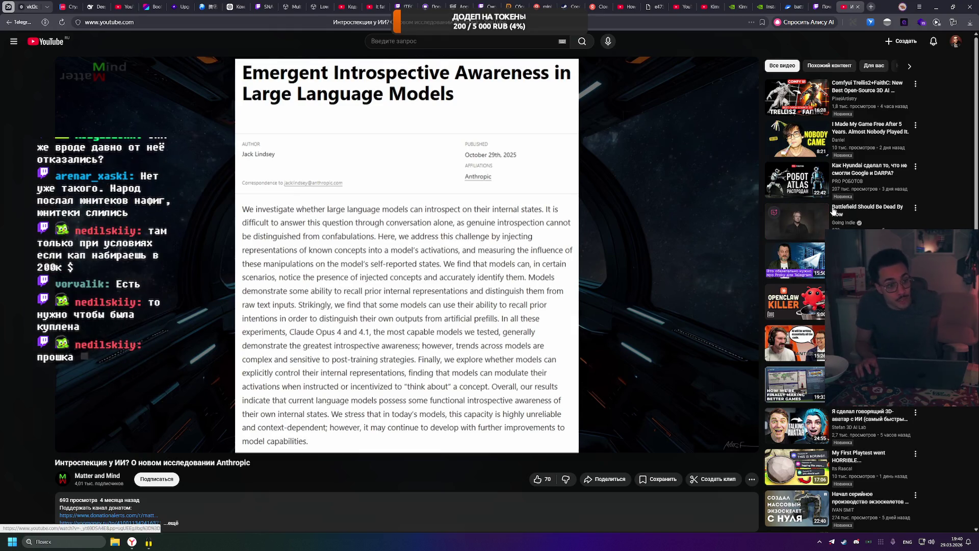
Step: Pause the Anthropic introspection video at 0:25 of 15:41
mouse_move(812, 201)
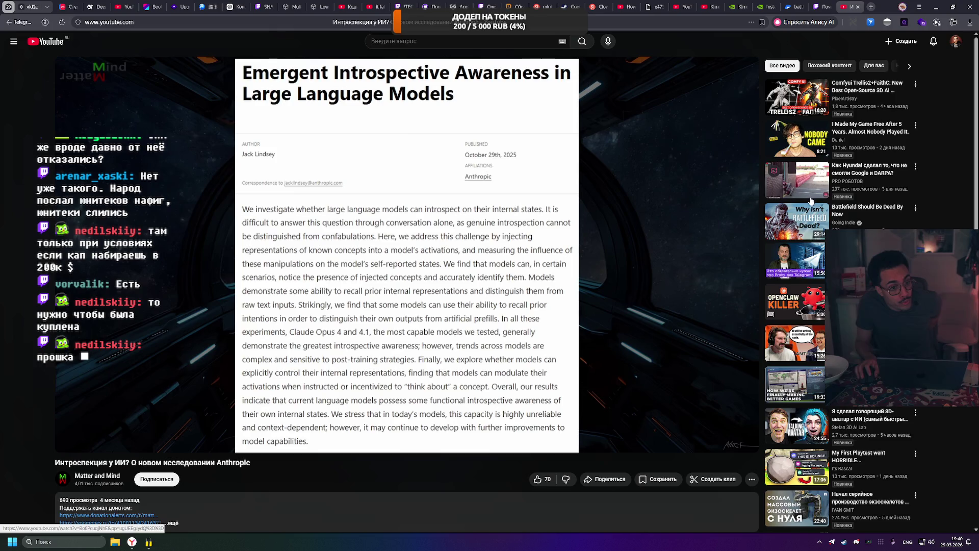
left_click(647, 211)
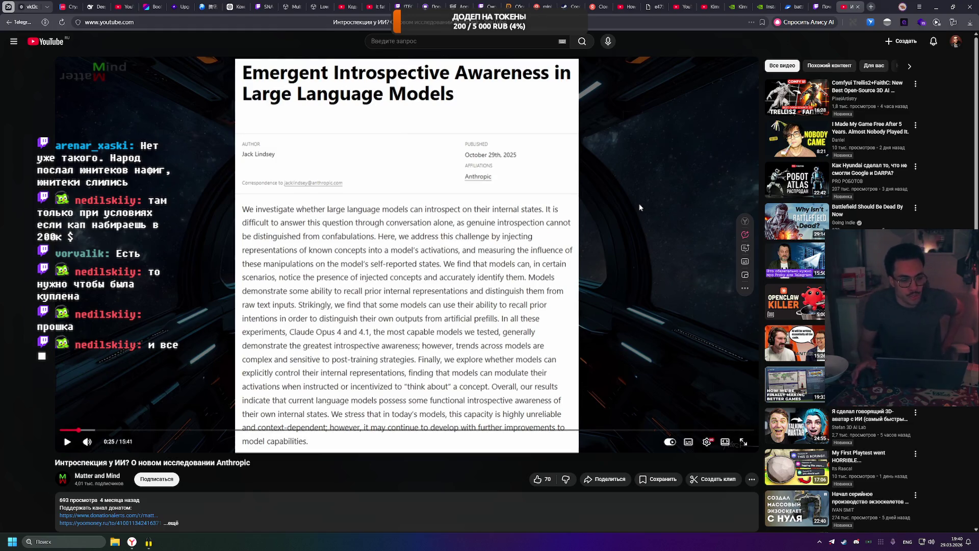
Step: In a new tab, search 'inuty priciung' and open the unity.com Plans & Pricing result
left_click(871, 7)
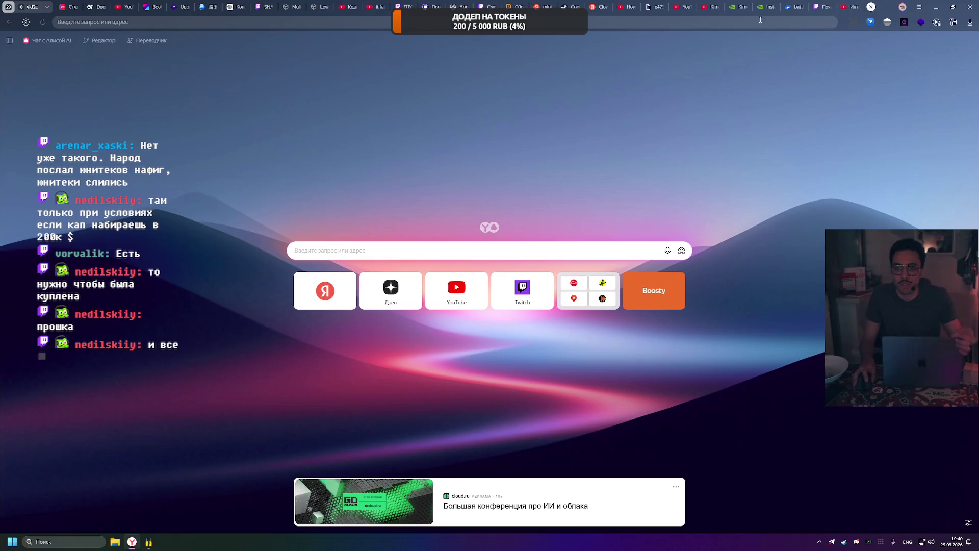
type("inuty")
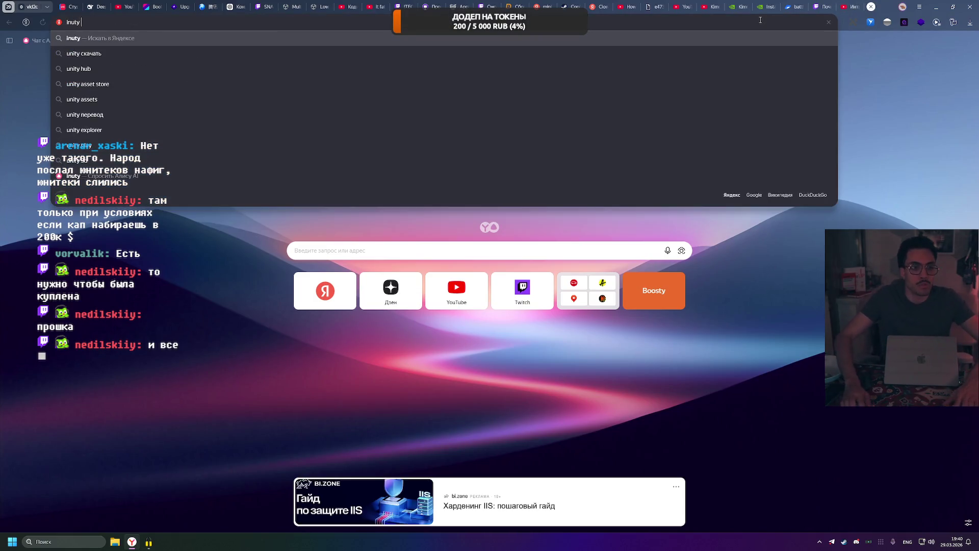
type(" pric")
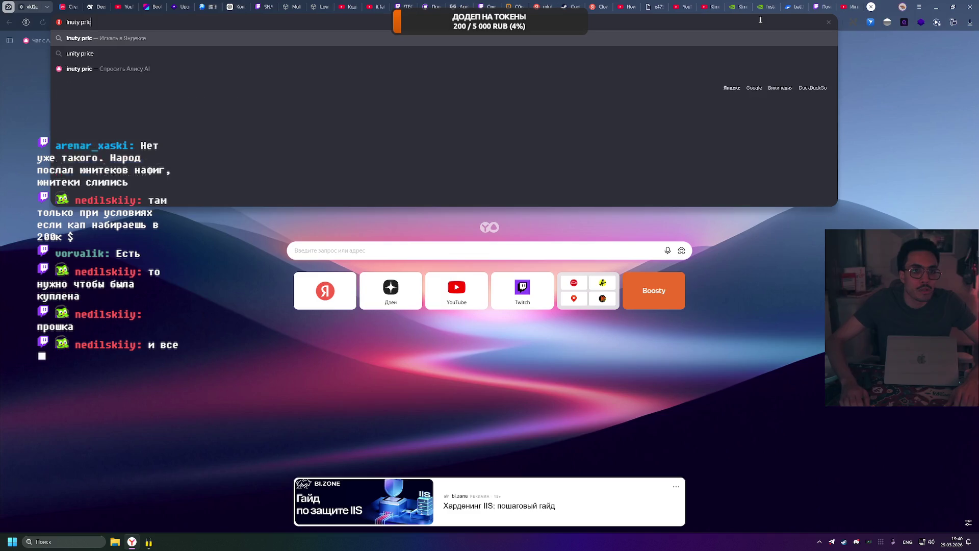
type("iung")
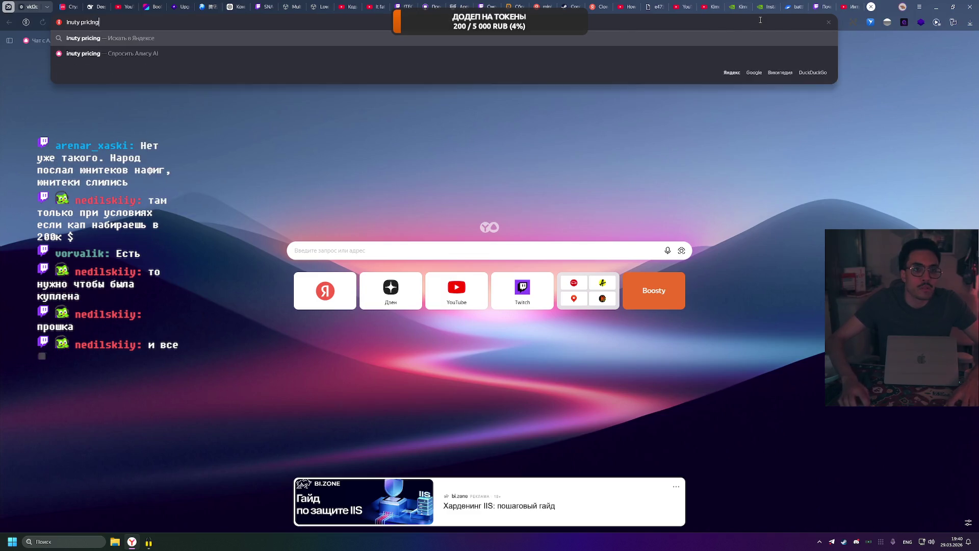
key("Return")
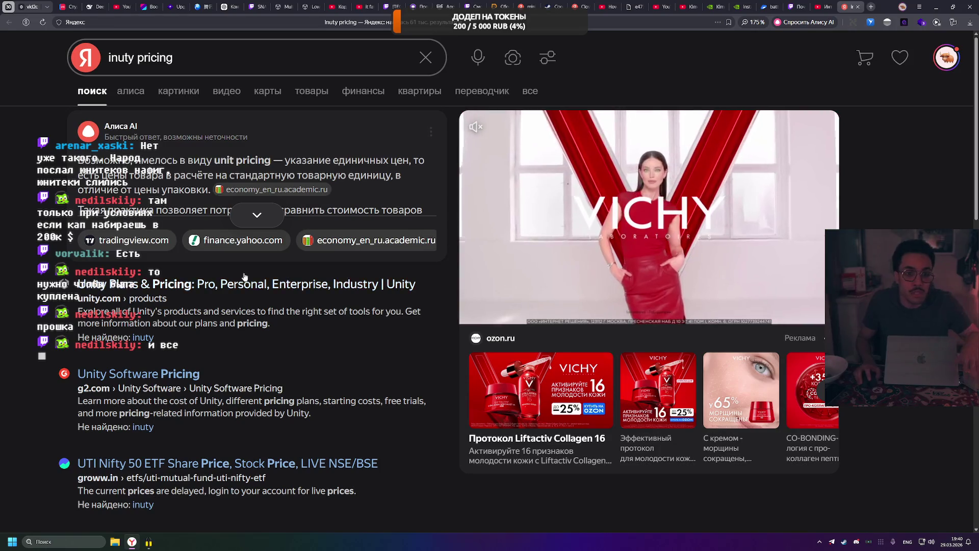
left_click(251, 279)
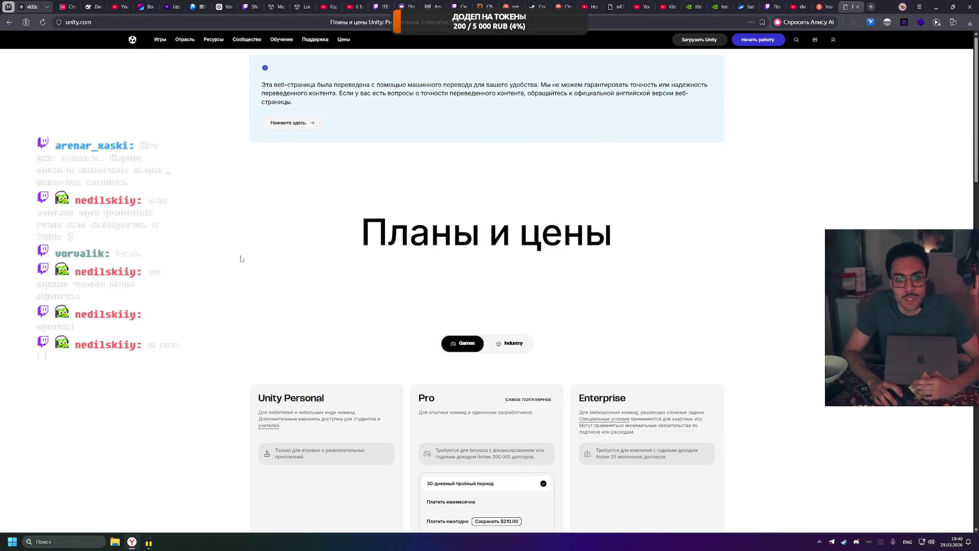
Step: Switch the Pro plan card to monthly billing, showing $210.00 a month
scroll(271, 282, "down", 3)
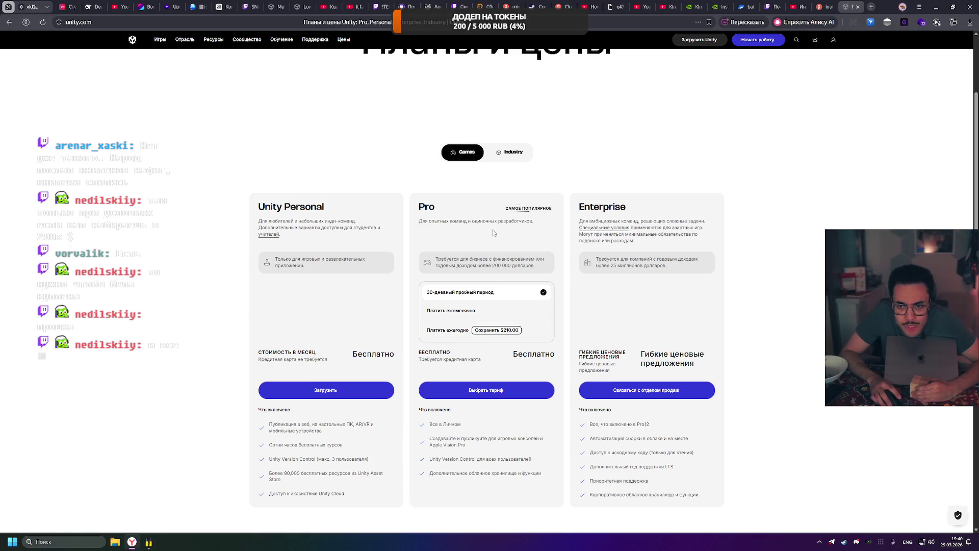
left_click(451, 311)
scroll(451, 310, "down", 1)
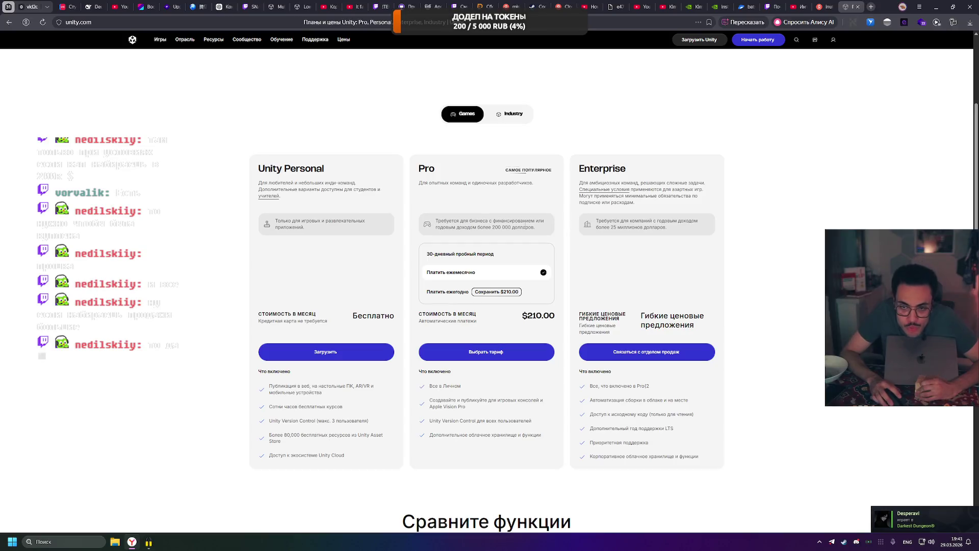
Step: Highlight the Pro and Enterprise revenue requirements and the Enterprise plan description
left_click_drag(534, 227, 436, 220)
left_click(493, 225)
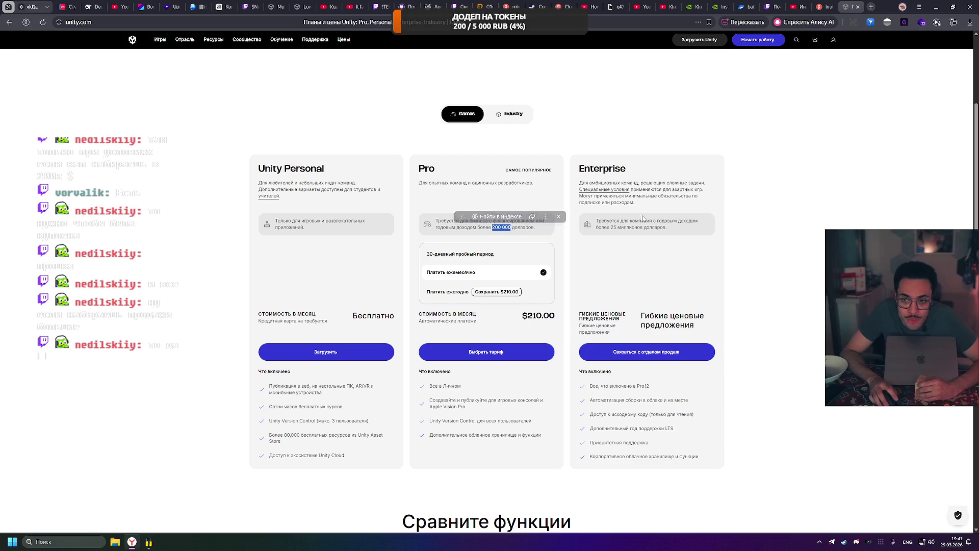
left_click_drag(614, 228, 665, 229)
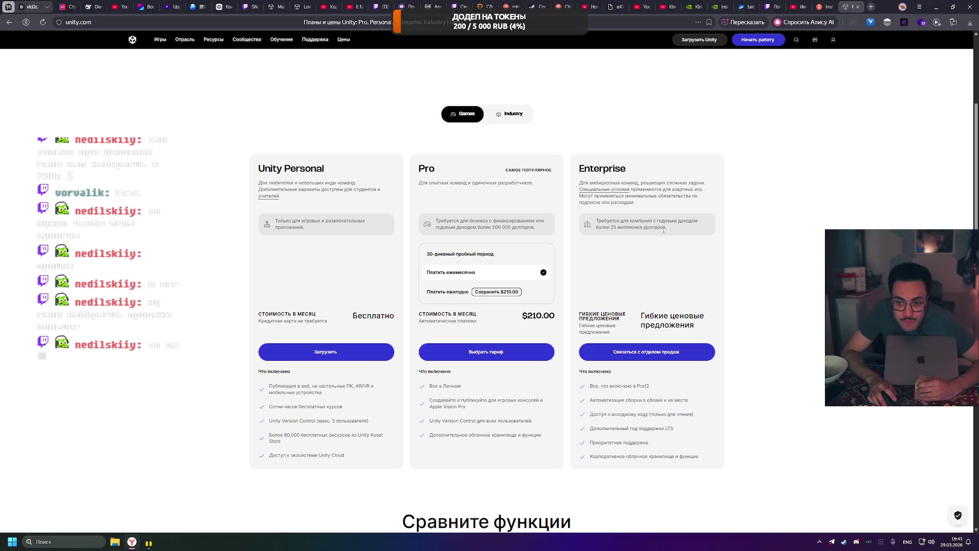
right_click(663, 231)
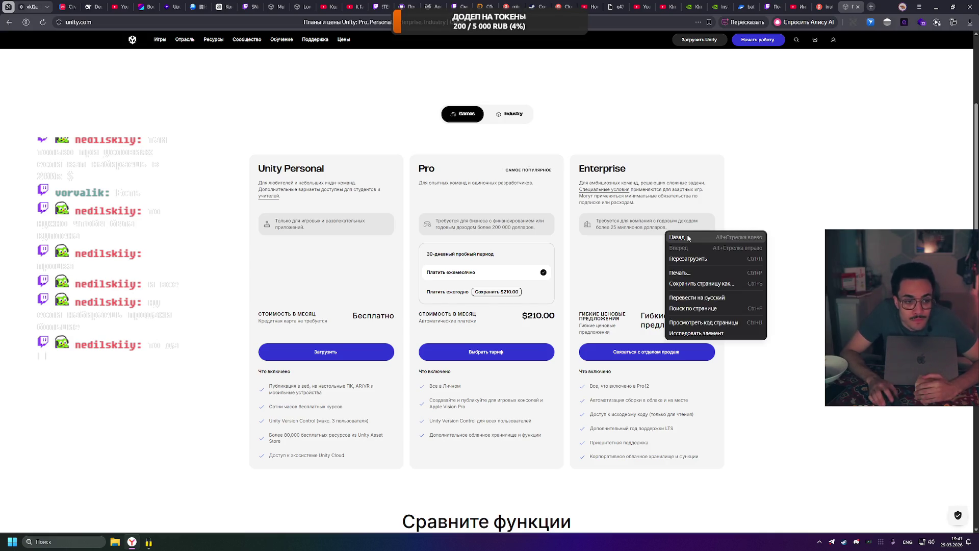
left_click(668, 224)
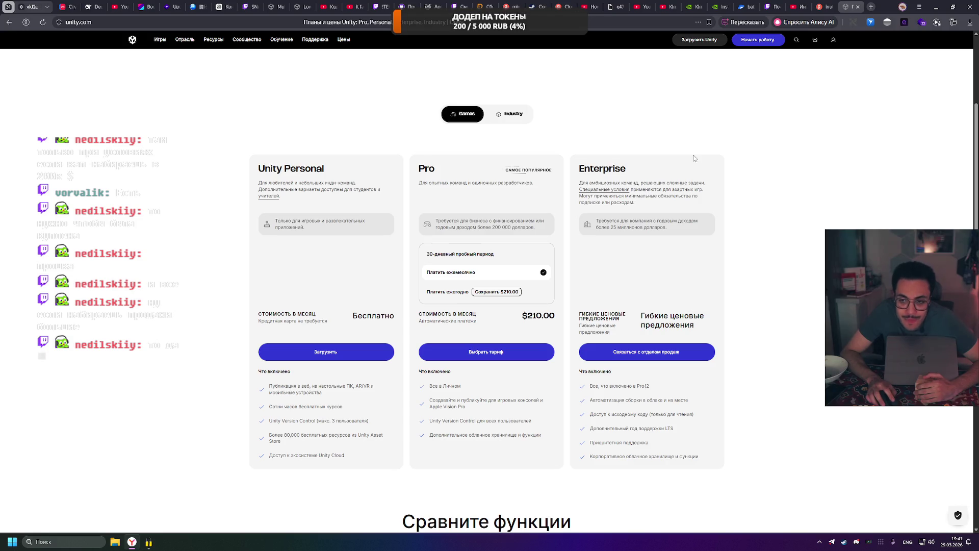
left_click_drag(580, 168, 691, 203)
left_click(731, 208)
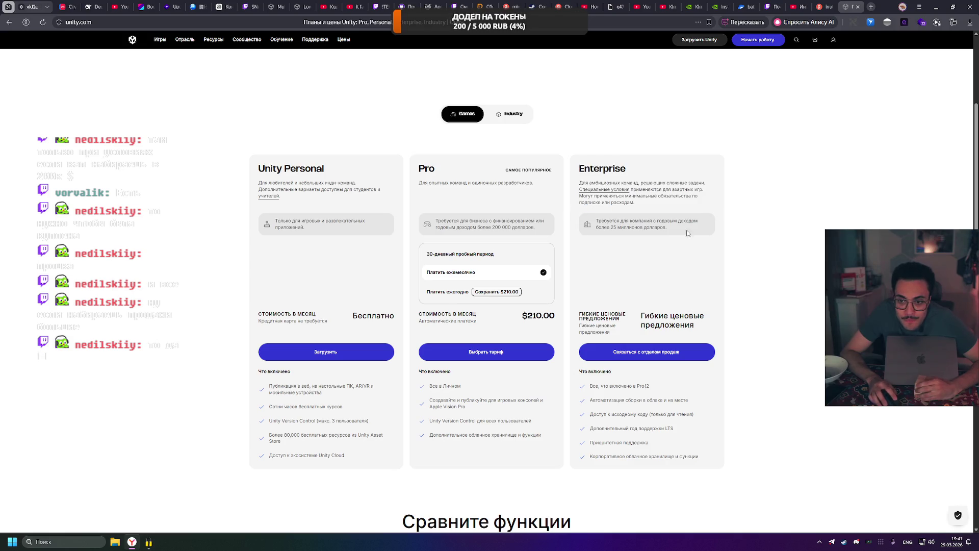
scroll(641, 261, "down", 10)
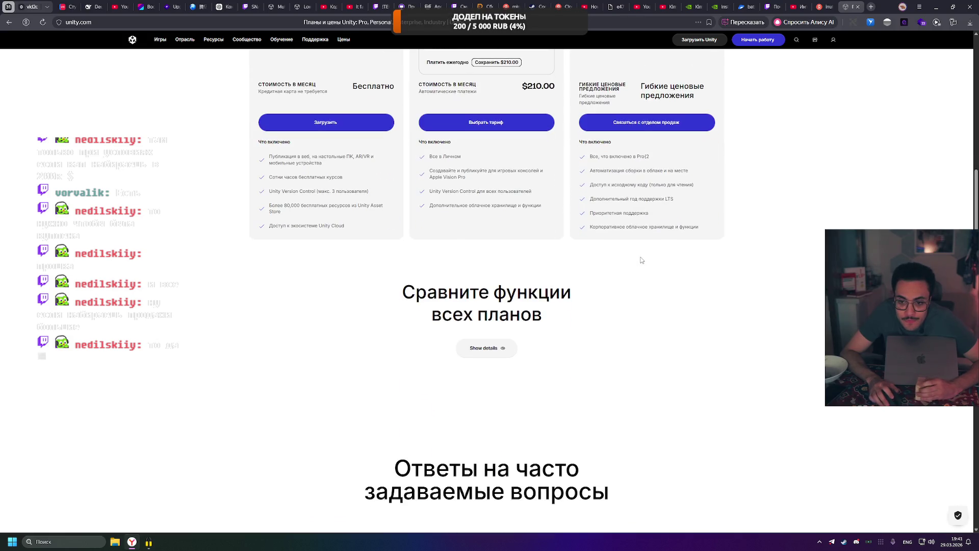
scroll(637, 265, "up", 4)
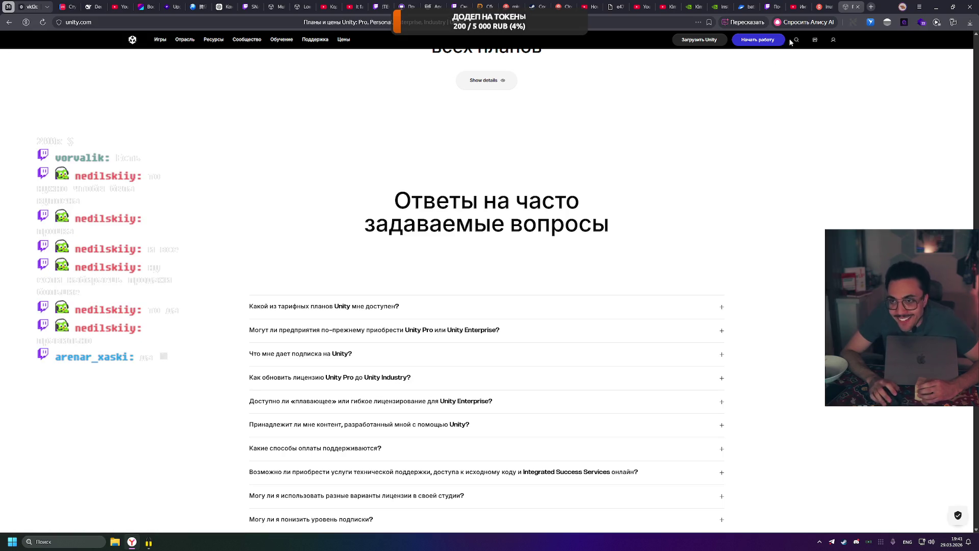
mouse_move(827, 11)
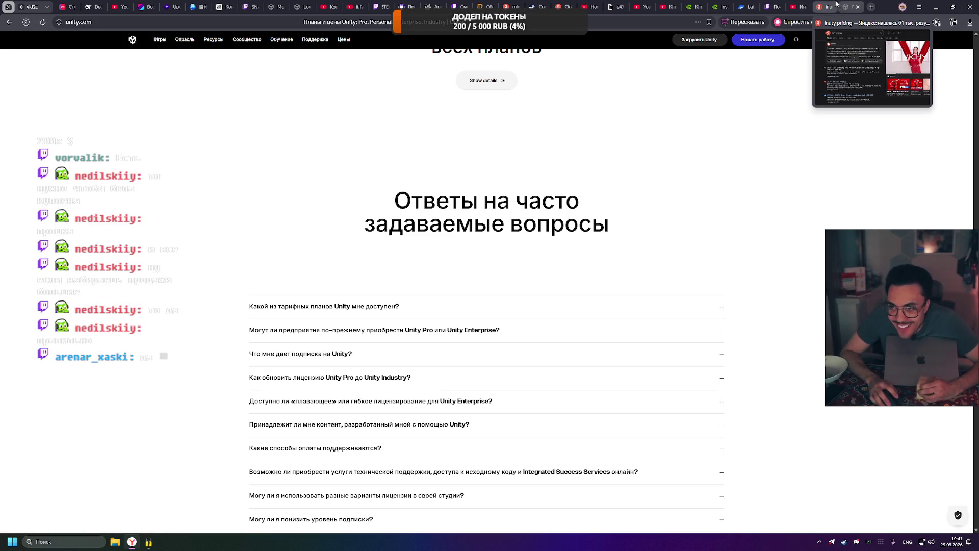
scroll(715, 130, "up", 15)
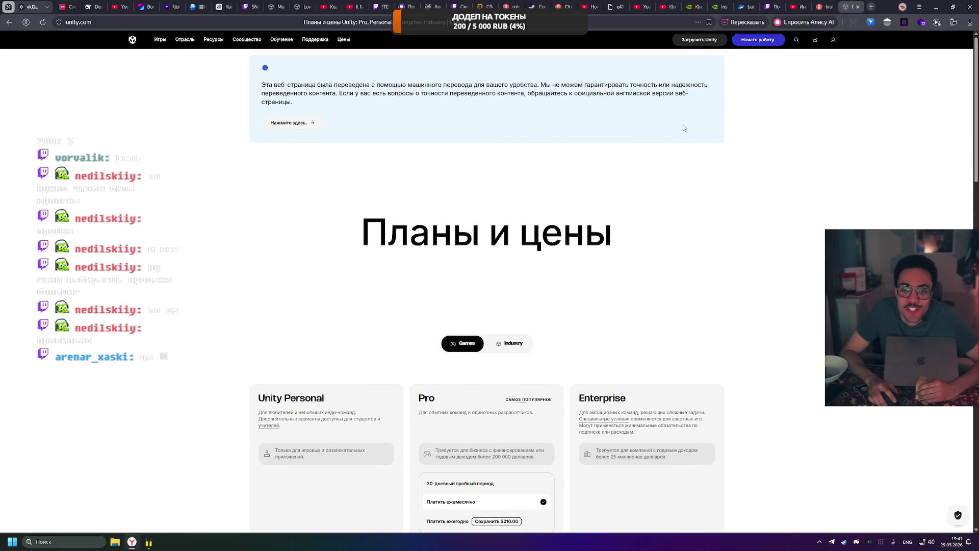
scroll(683, 128, "down", 5)
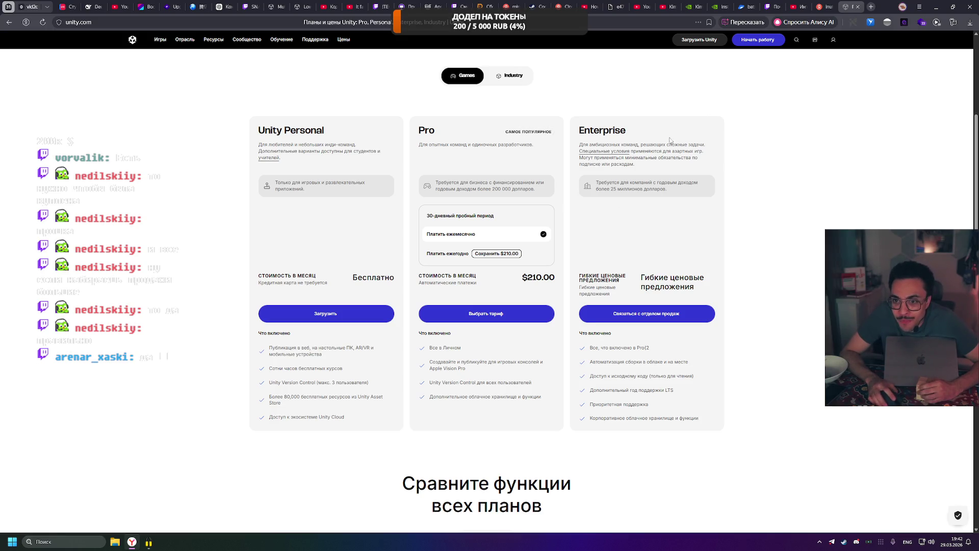
left_click_drag(602, 182, 727, 204)
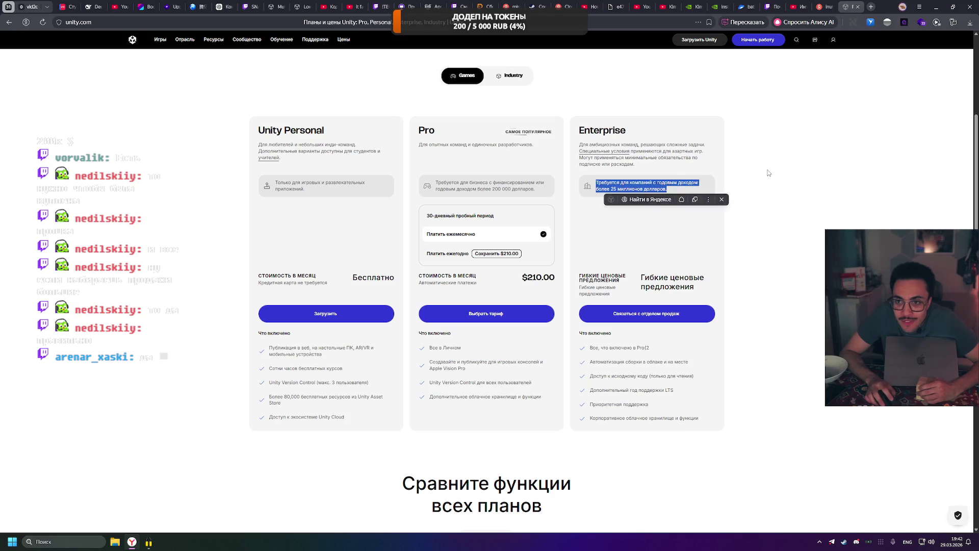
left_click(767, 172)
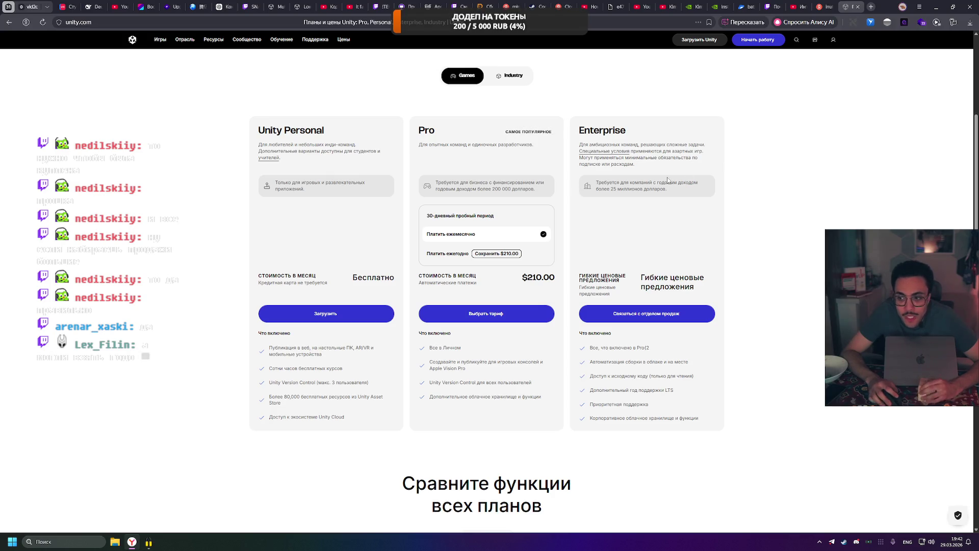
left_click(936, 7)
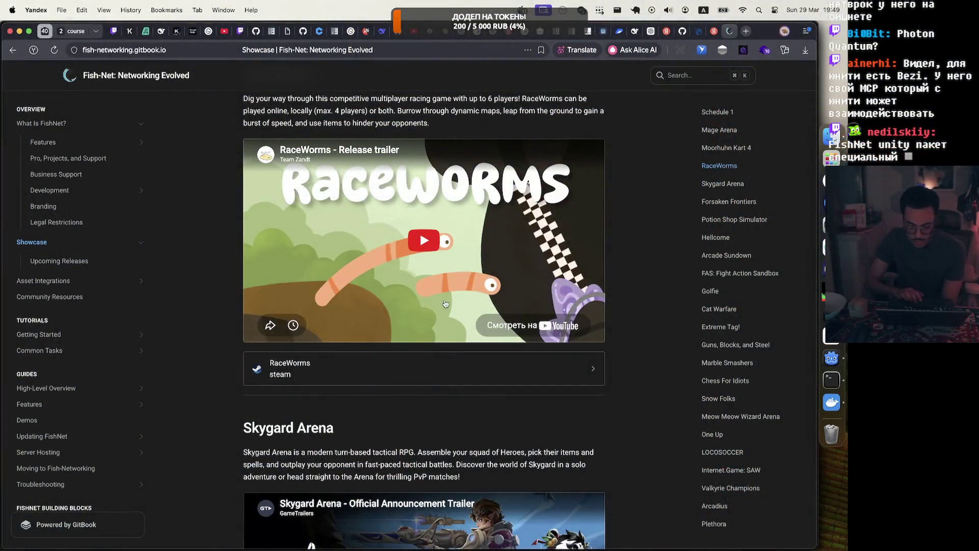
scroll(374, 322, "down", 6)
scroll(462, 294, "down", 3)
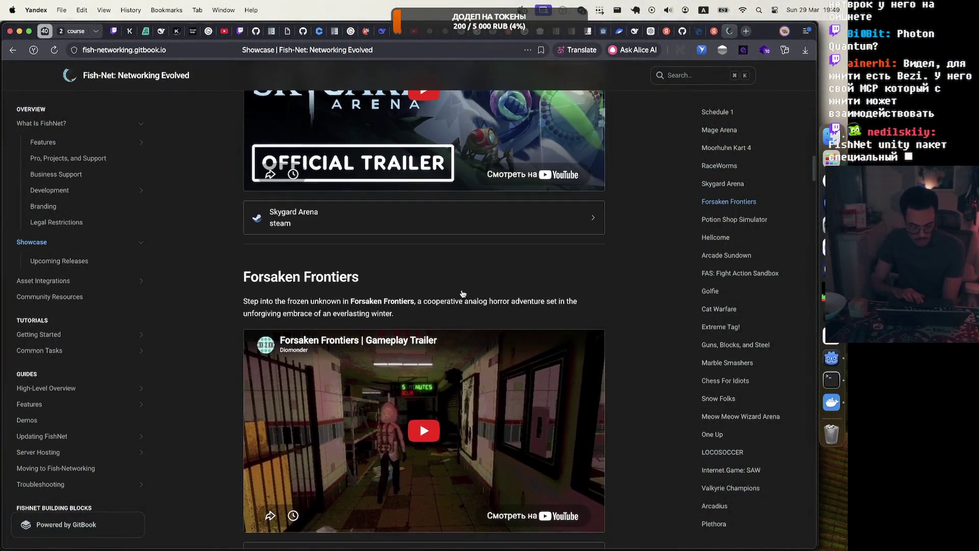
scroll(462, 295, "down", 15)
scroll(462, 294, "up", 7)
scroll(463, 295, "down", 7)
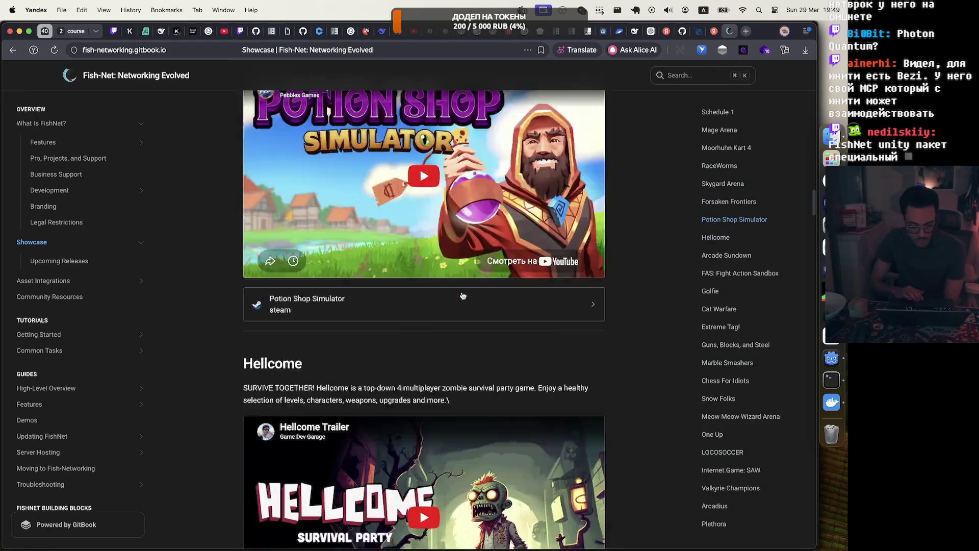
scroll(463, 295, "down", 12)
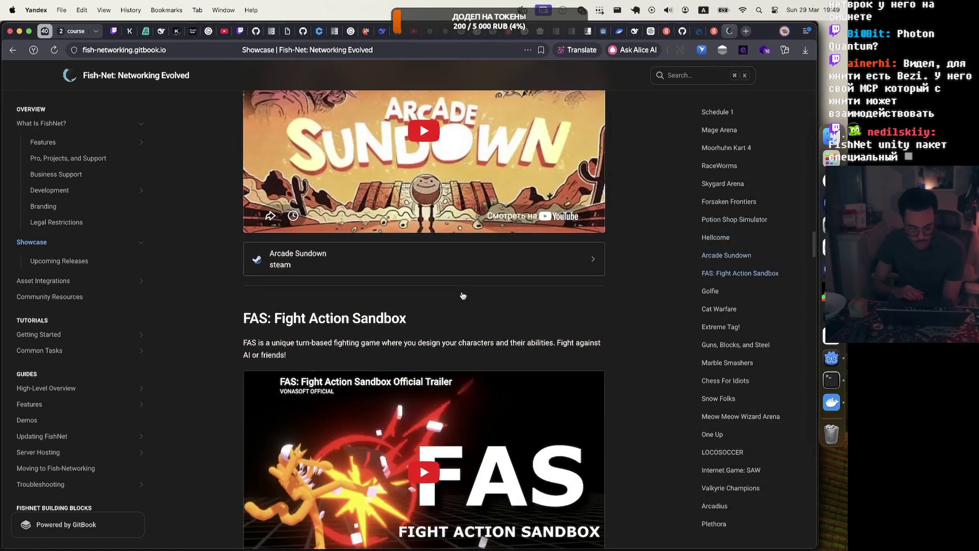
scroll(462, 295, "down", 1)
scroll(463, 295, "down", 1)
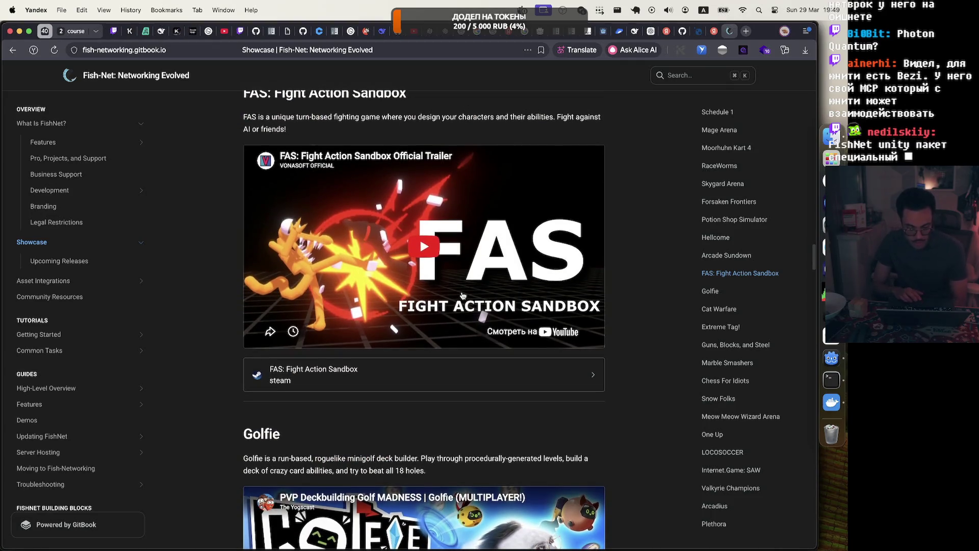
scroll(463, 296, "down", 5)
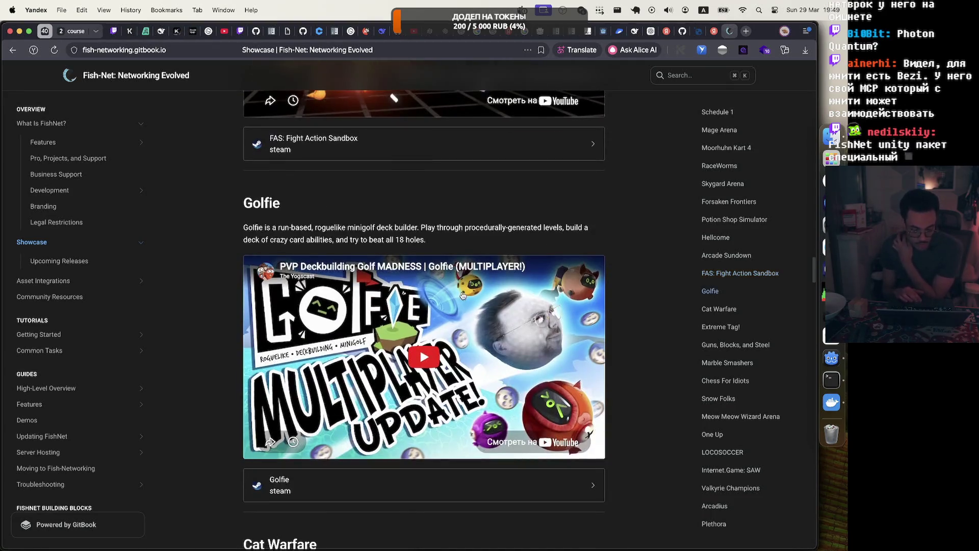
scroll(463, 296, "down", 10)
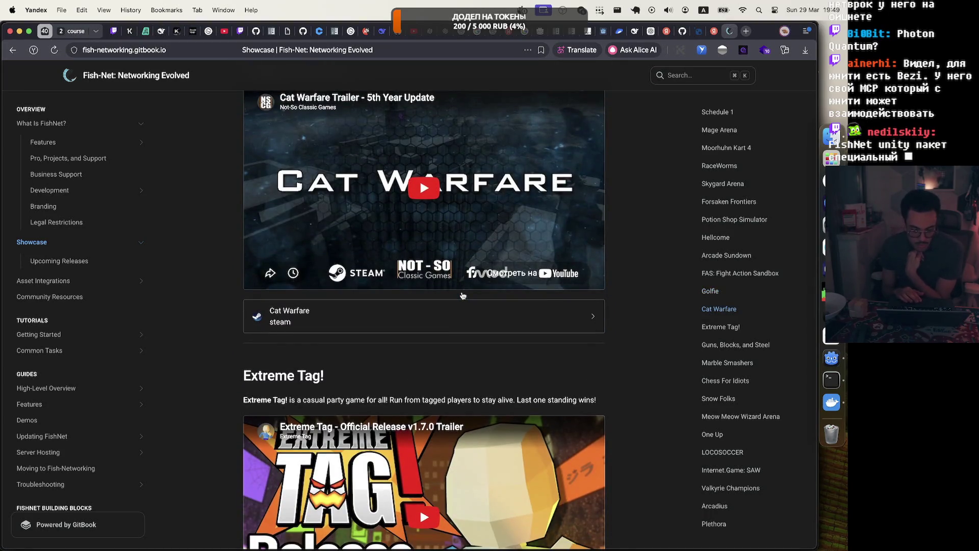
scroll(463, 296, "down", 13)
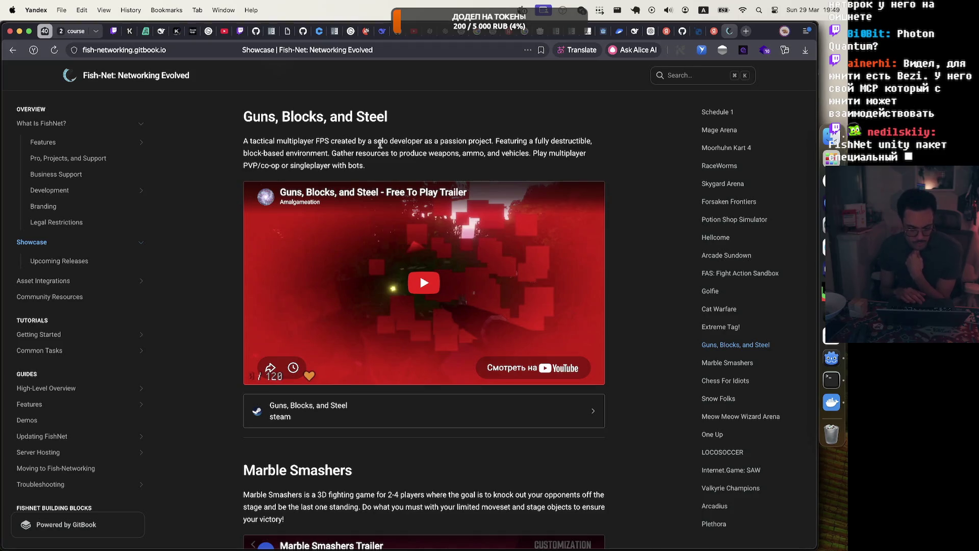
left_click_drag(352, 143, 467, 155)
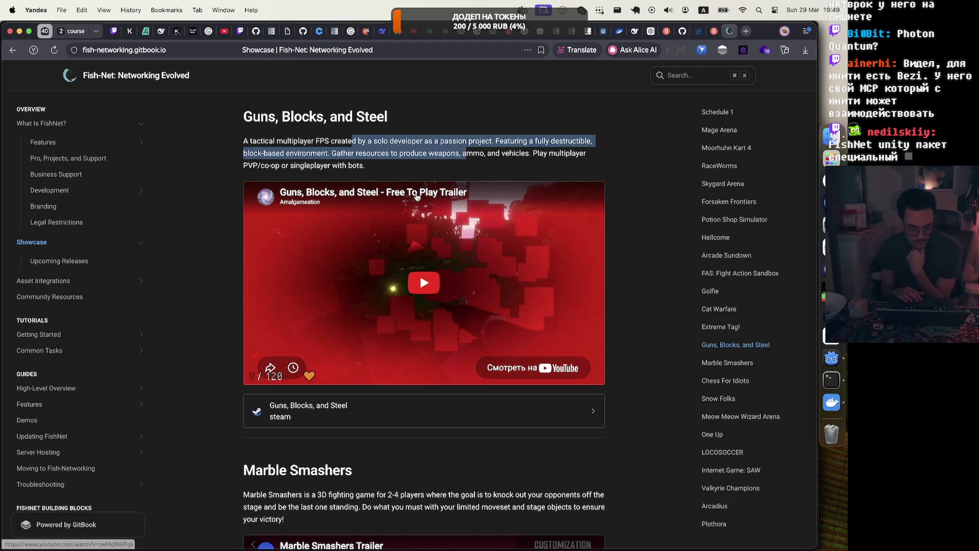
scroll(417, 198, "down", 9)
scroll(417, 197, "down", 20)
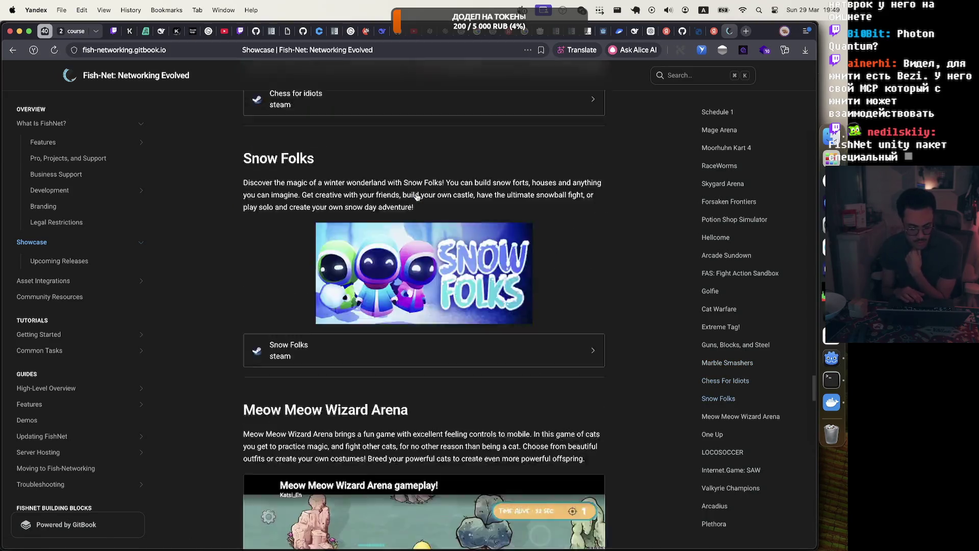
scroll(418, 197, "down", 9)
scroll(417, 198, "up", 8)
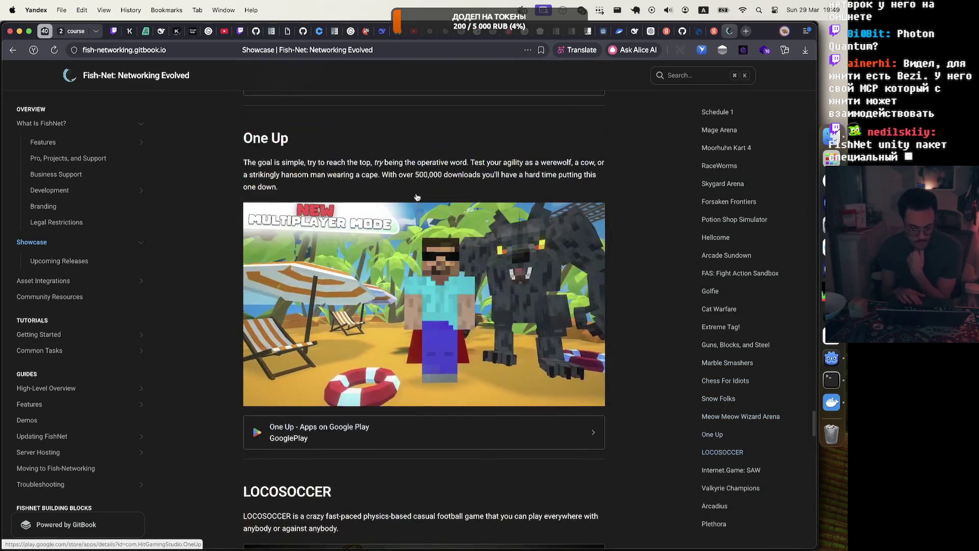
scroll(417, 198, "down", 10)
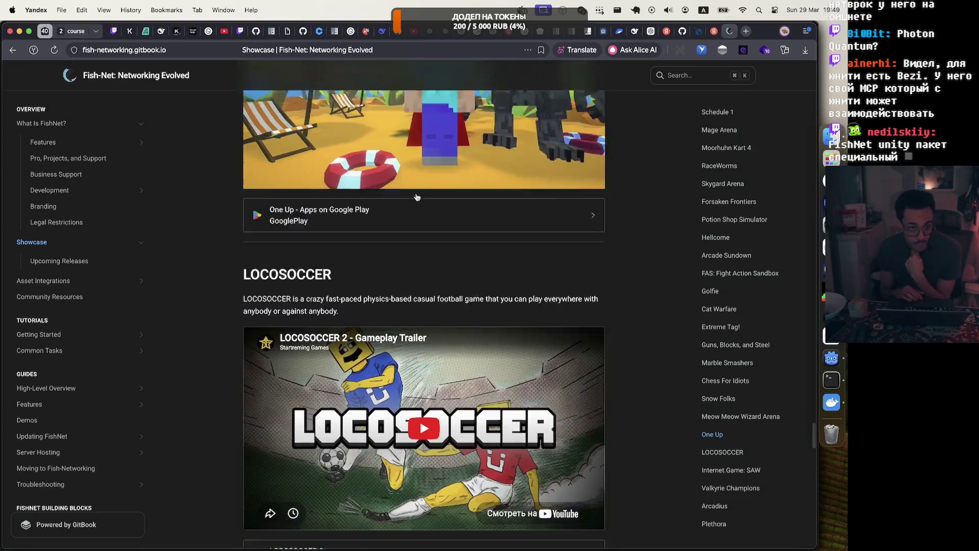
scroll(417, 197, "down", 4)
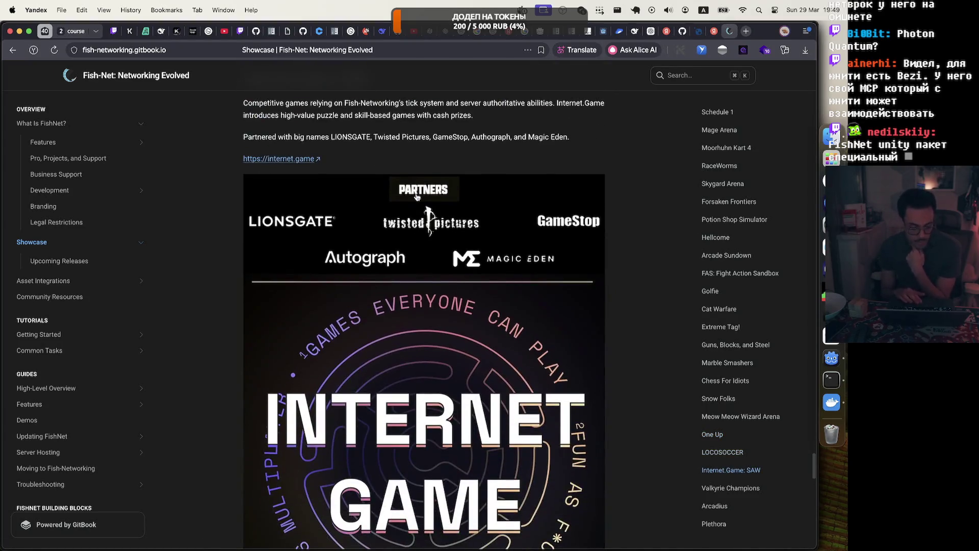
scroll(418, 198, "up", 2)
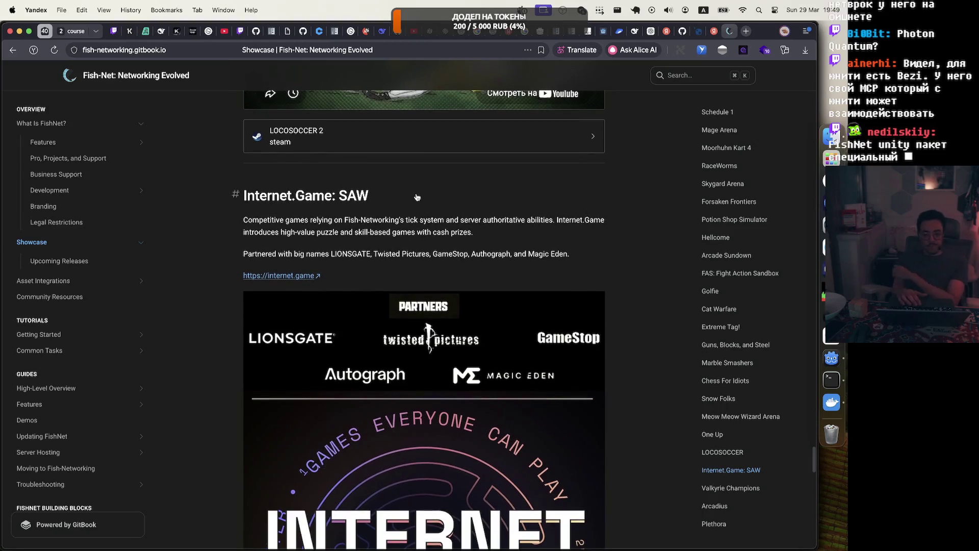
scroll(417, 197, "down", 15)
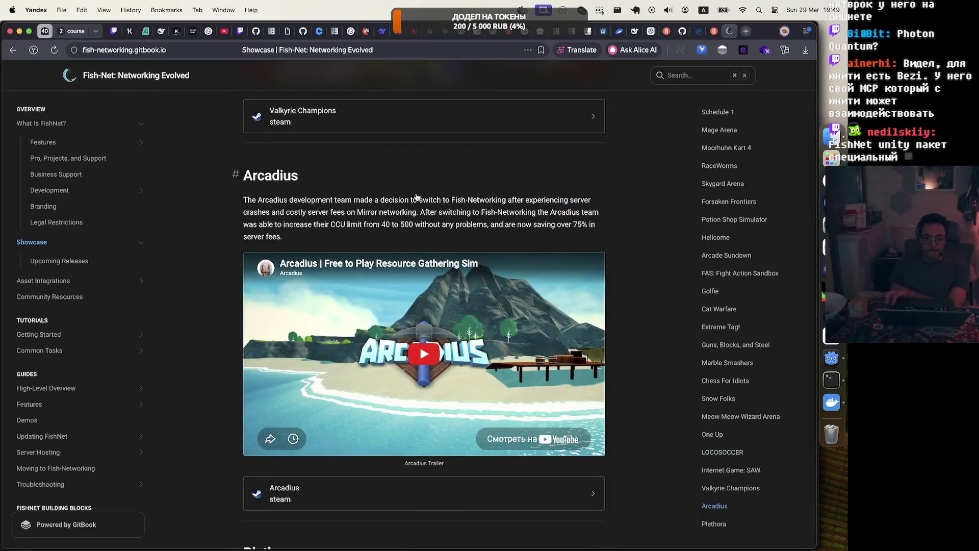
scroll(417, 197, "down", 7)
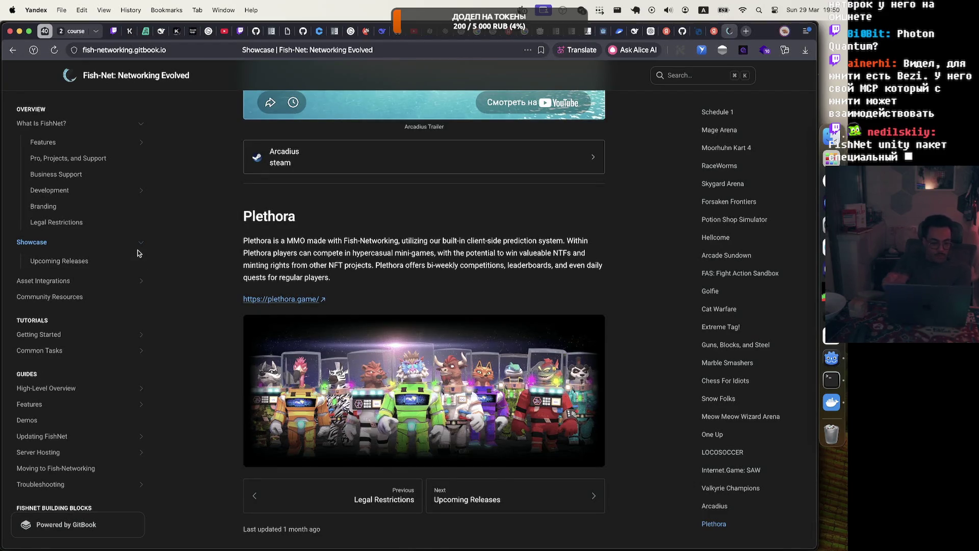
Step: Open Networking Models from High-Level Overview and read its Dedicated server and Client-Server sections
left_click(82, 389)
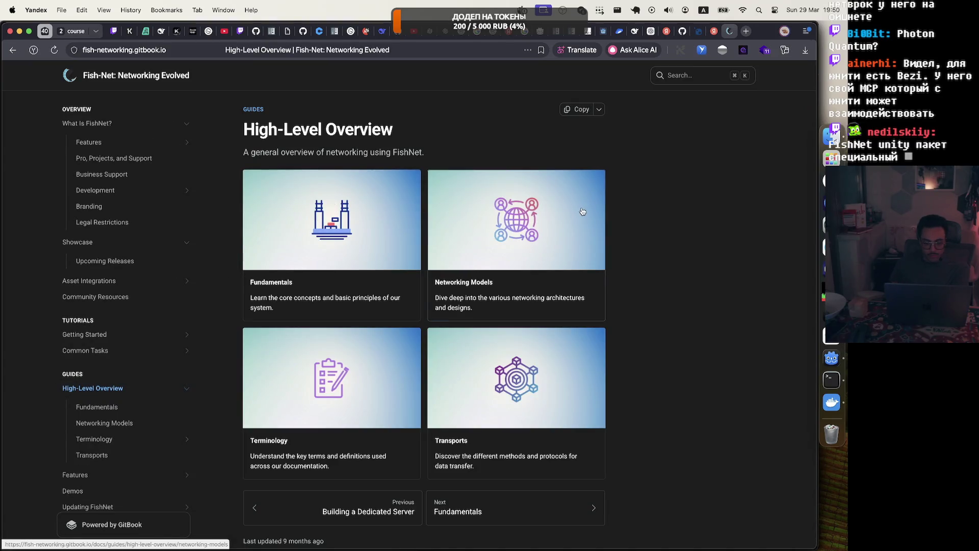
left_click(558, 227)
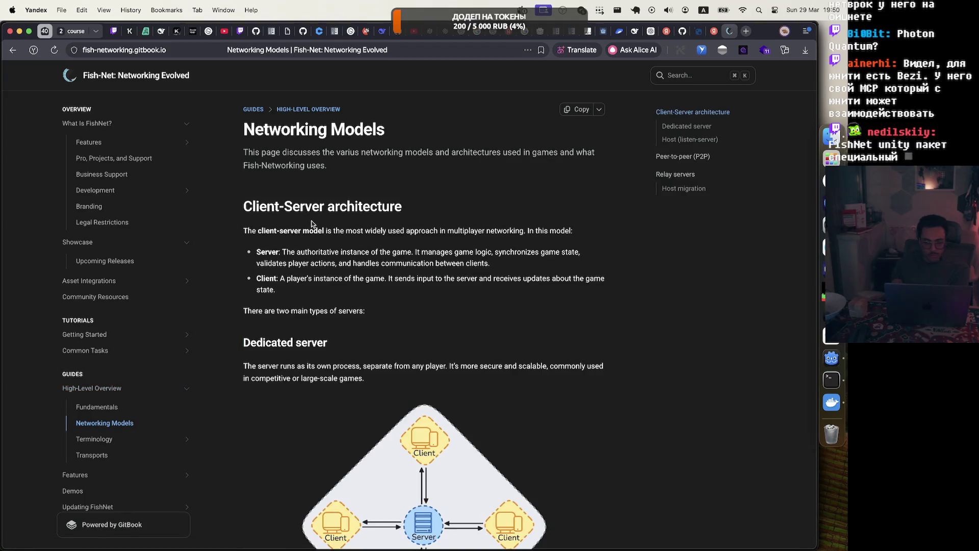
left_click(686, 126)
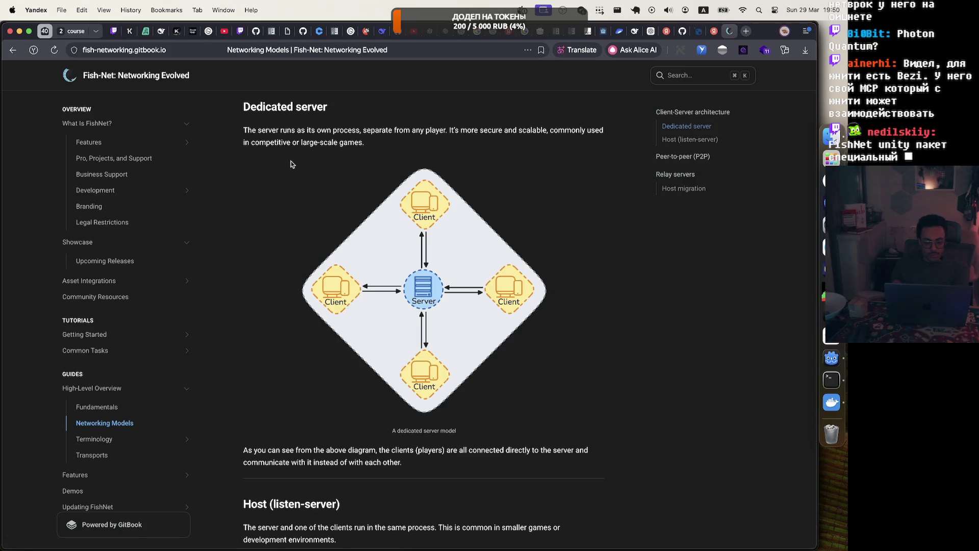
scroll(372, 418, "down", 4)
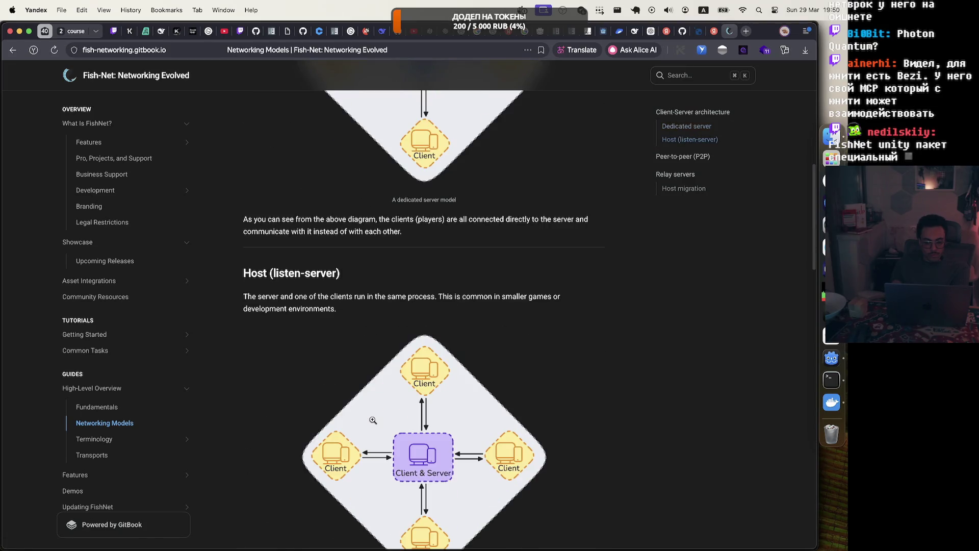
scroll(372, 419, "up", 5)
scroll(372, 419, "up", 1)
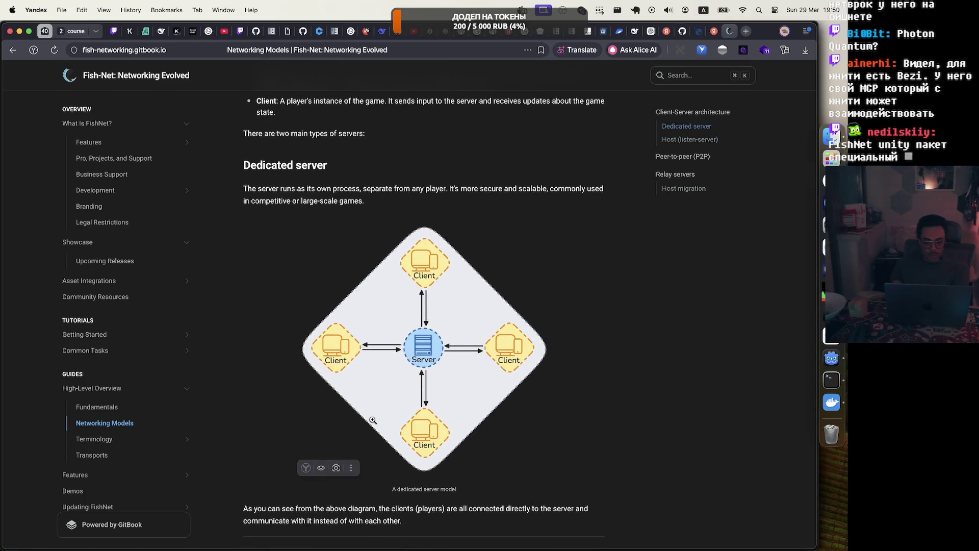
scroll(373, 420, "down", 15)
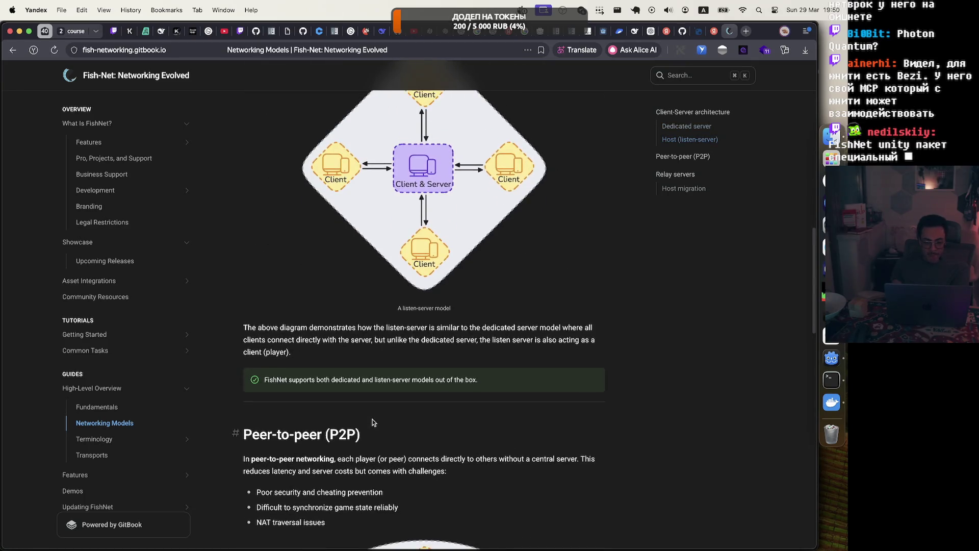
scroll(372, 420, "down", 10)
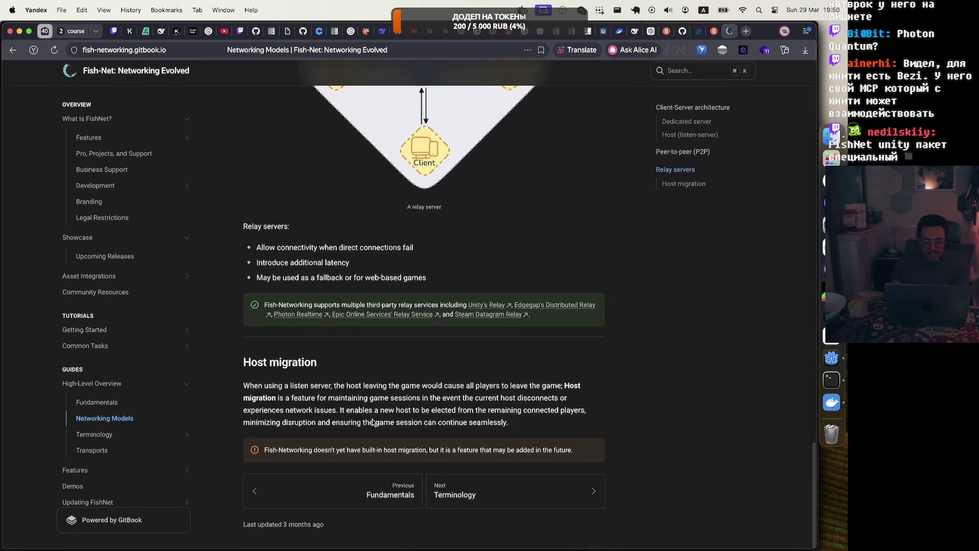
left_click(692, 112)
scroll(131, 443, "down", 5)
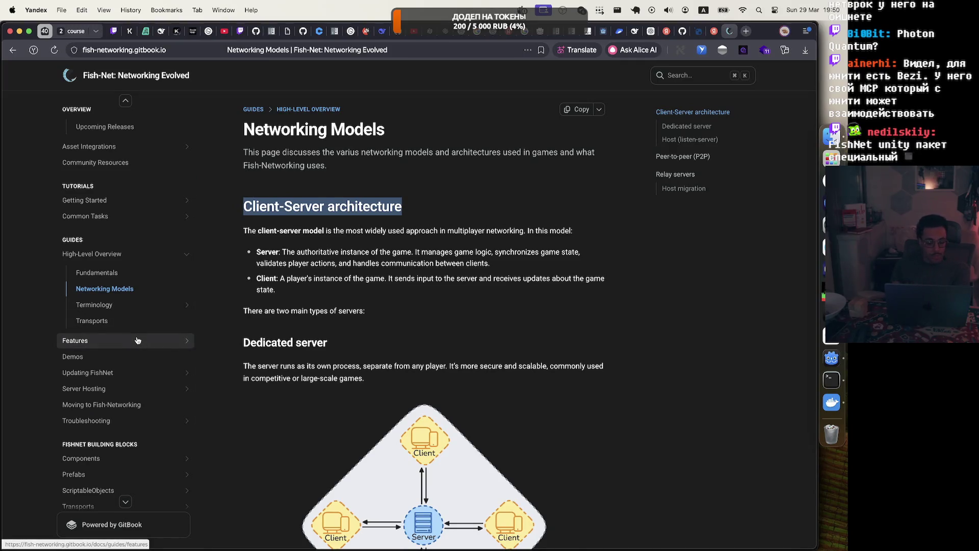
left_click(136, 341)
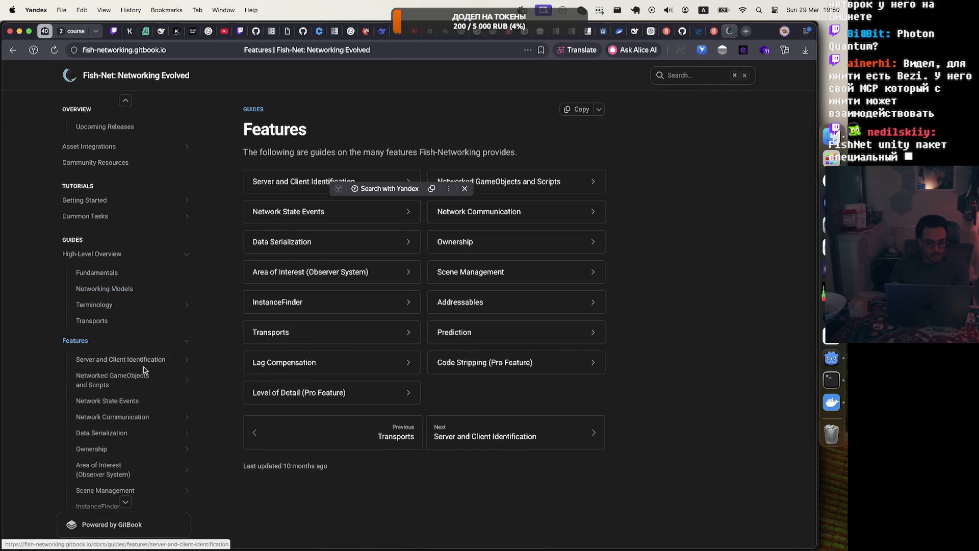
Step: Visit the Server and Client Identification, Features and Transports pages, then open Prediction
left_click(310, 182)
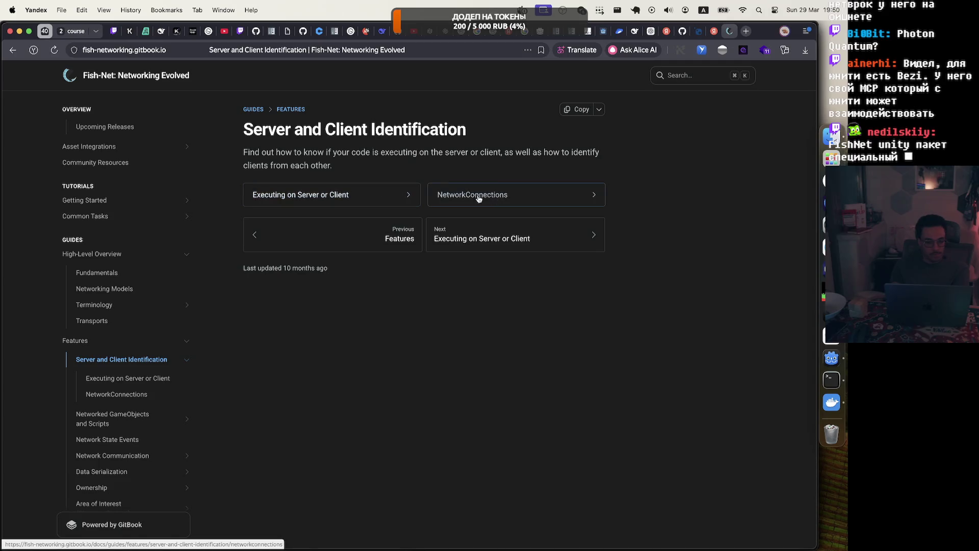
left_click(134, 344)
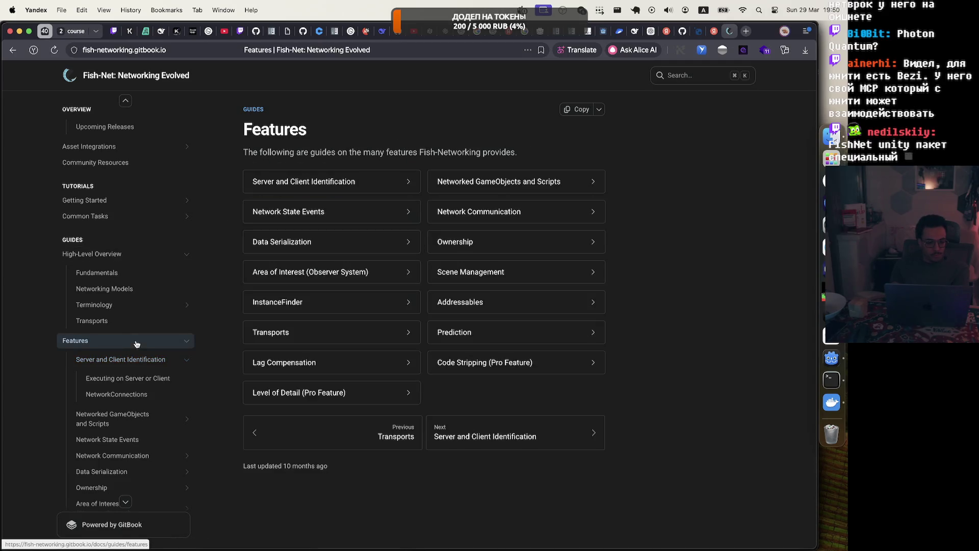
left_click(143, 321)
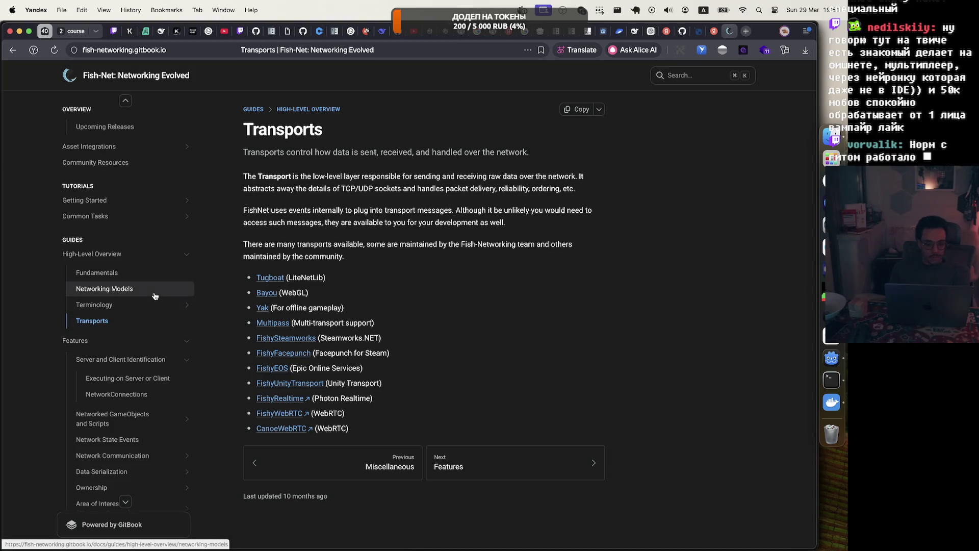
scroll(155, 296, "down", 5)
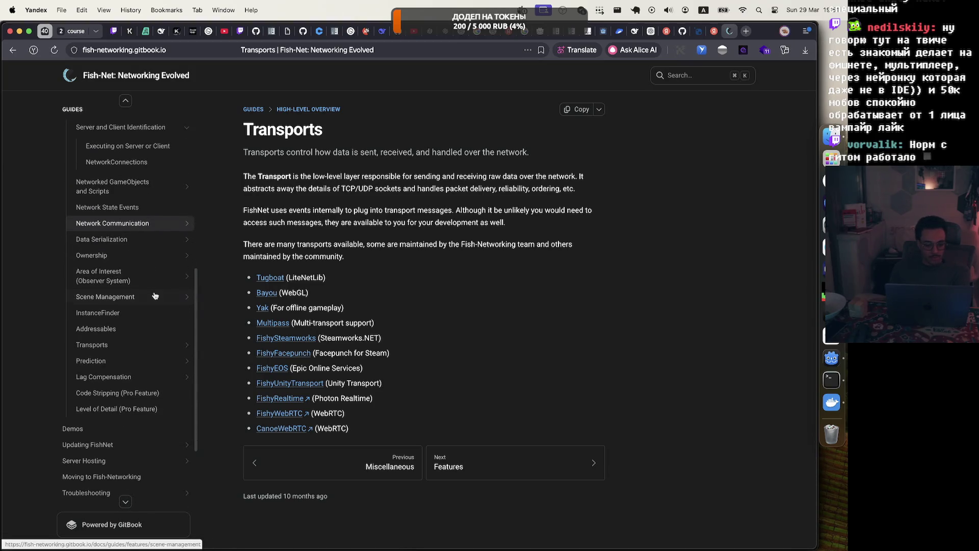
left_click(153, 367)
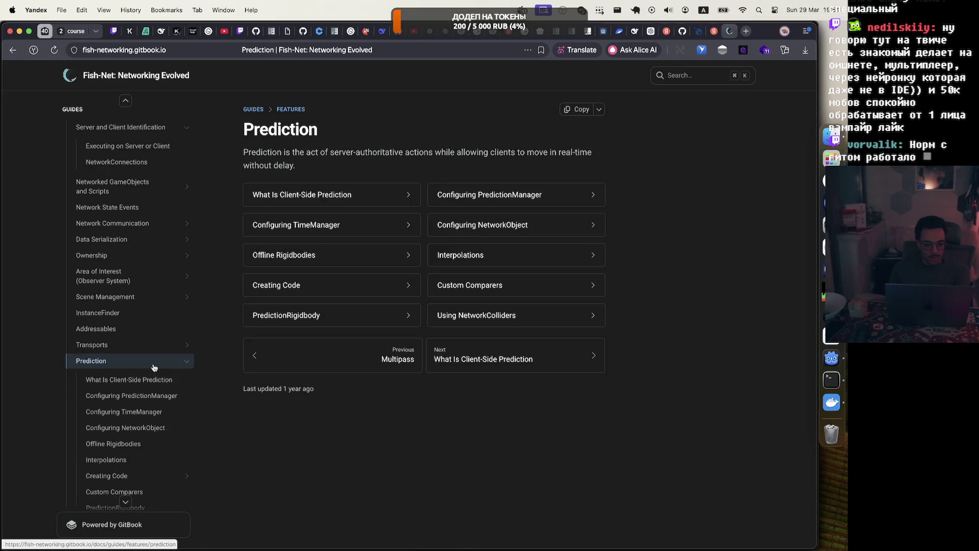
Step: Open Lag Compensation, mark its client-latency wording, then open the Unity networking comparison spreadsheet
left_click(153, 367)
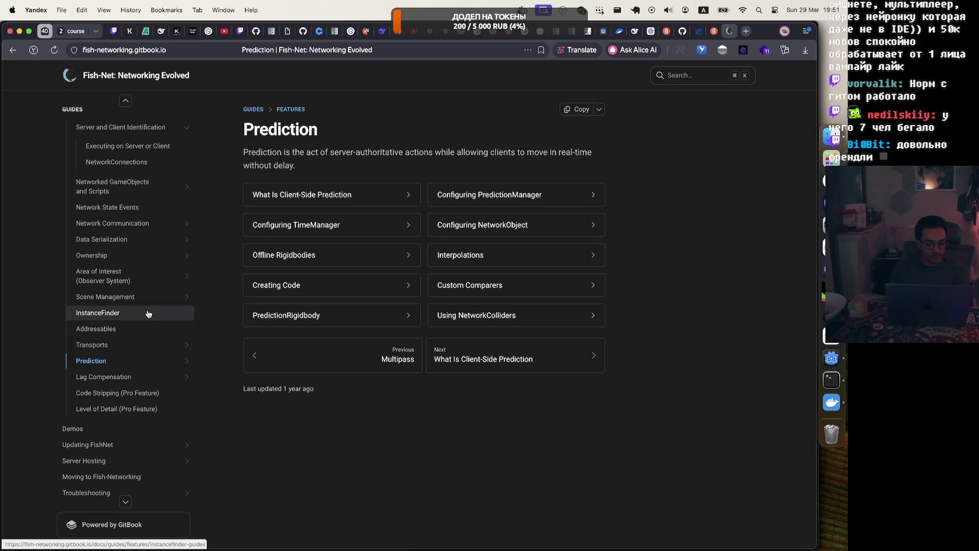
scroll(148, 314, "up", 2)
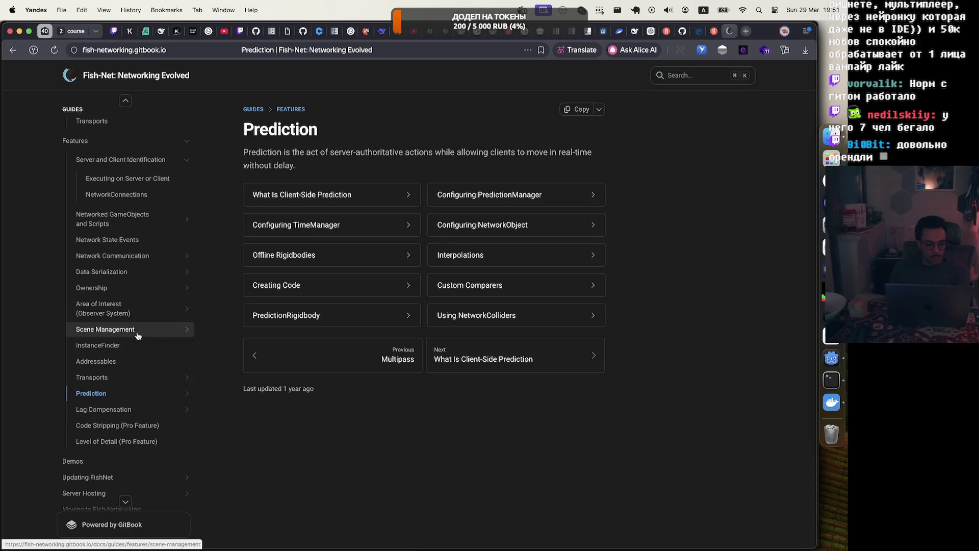
left_click(125, 411)
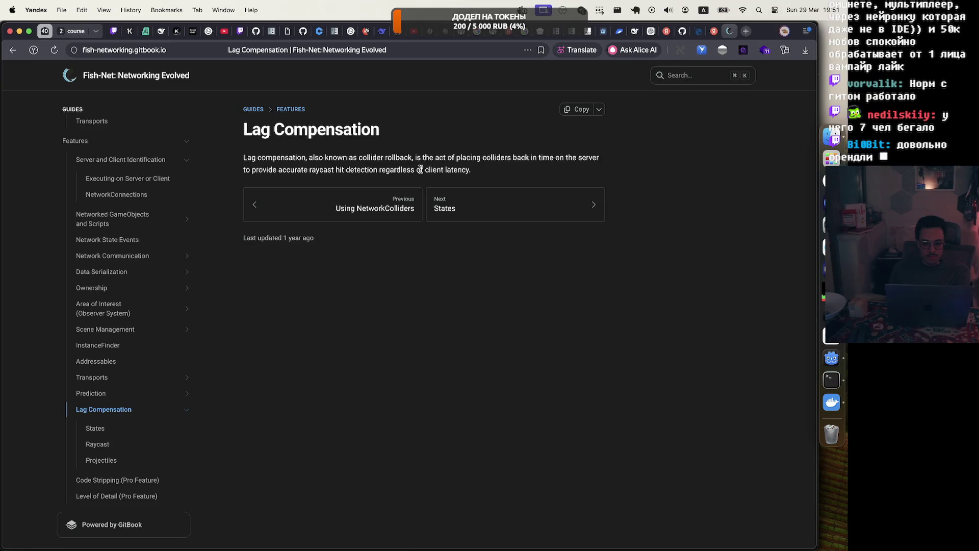
left_click_drag(406, 170, 447, 170)
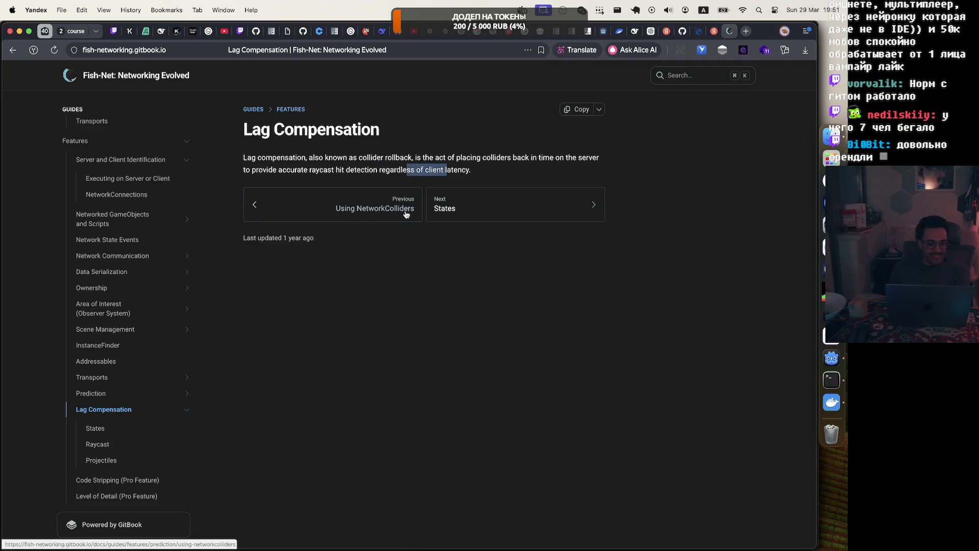
scroll(145, 383, "down", 5)
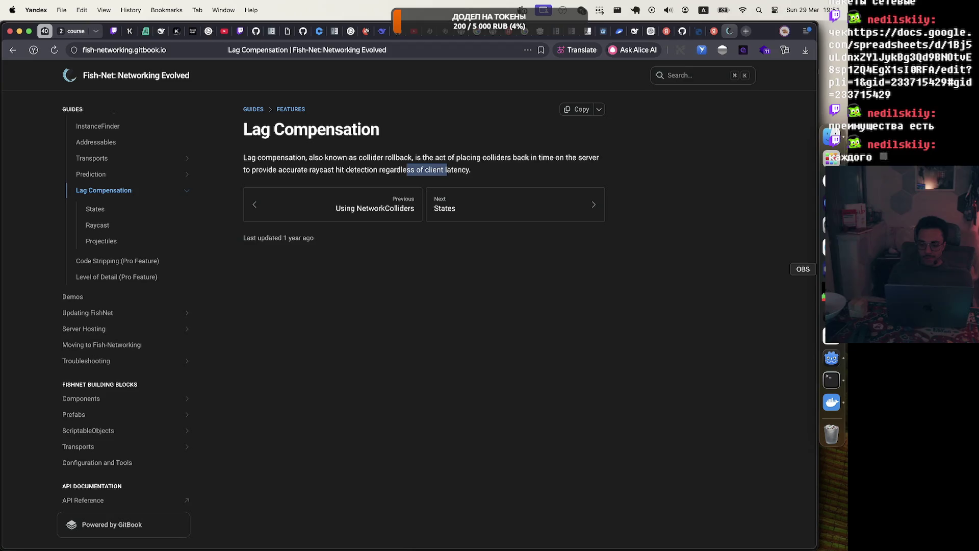
left_click(831, 269)
left_click(650, 278)
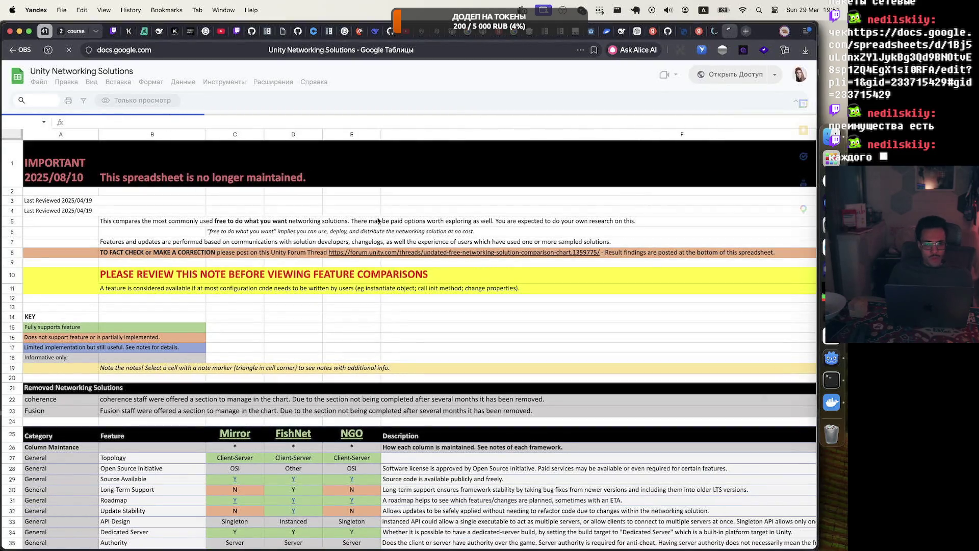
Step: Scroll the Mirror/FishNet/NGO Feature Comparison Chart down to the Changelog and back up
scroll(377, 220, "down", 5)
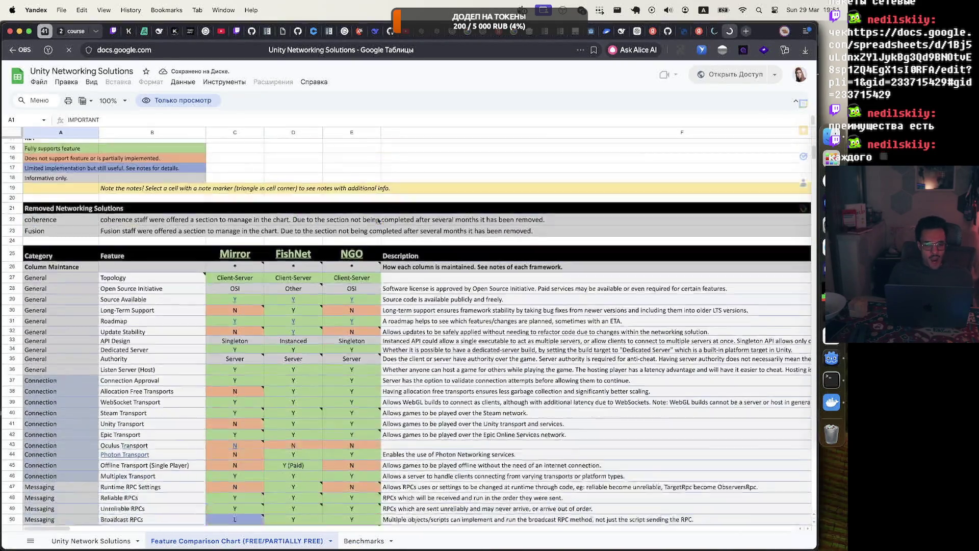
scroll(378, 220, "down", 2)
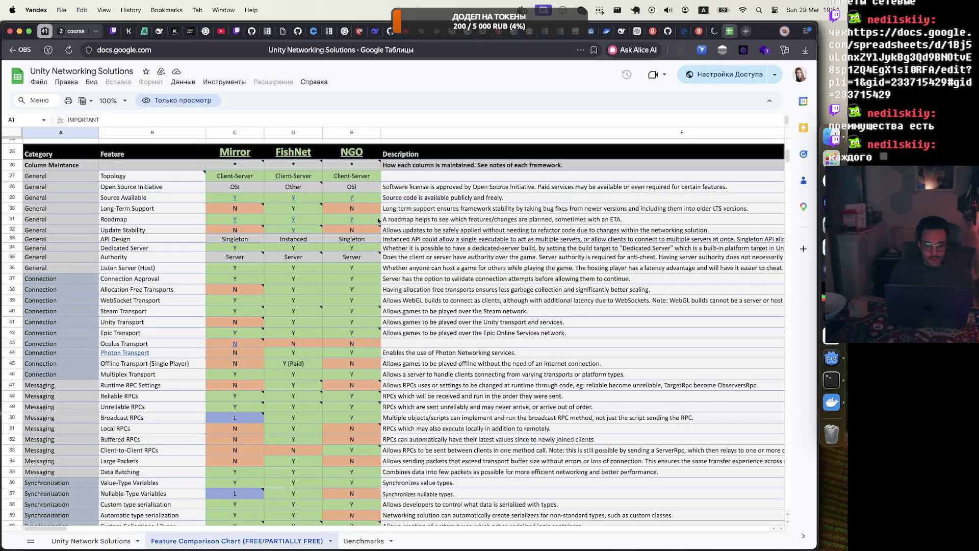
scroll(378, 220, "down", 20)
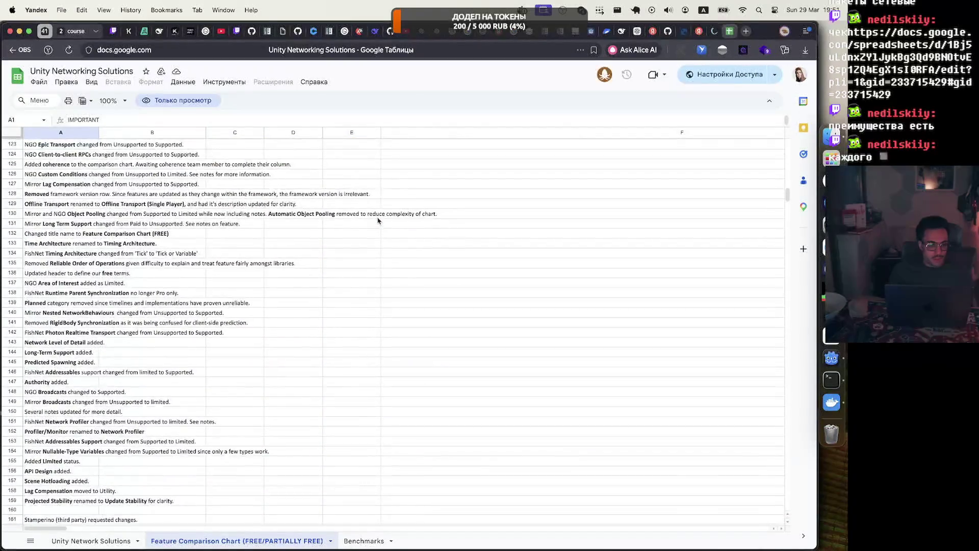
scroll(378, 220, "up", 8)
scroll(378, 221, "up", 5)
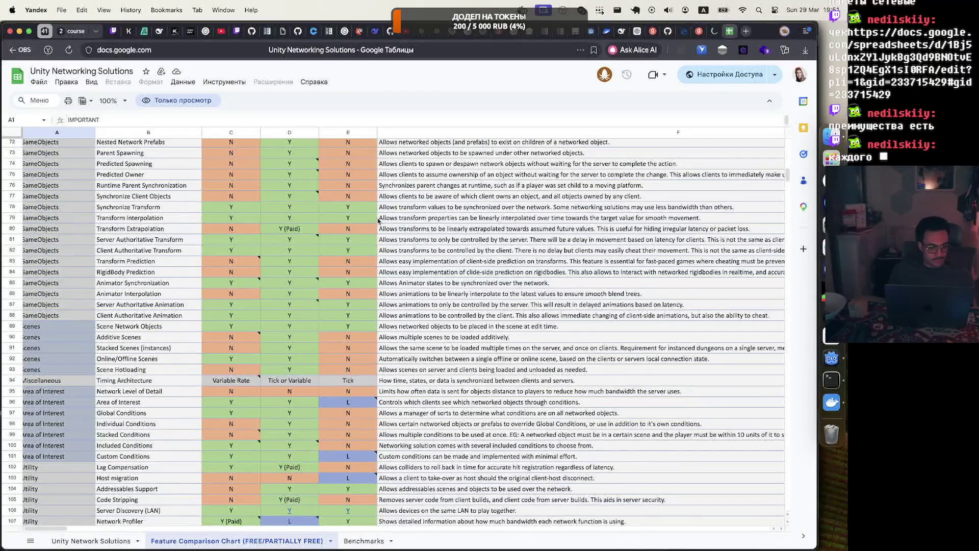
scroll(377, 220, "up", 15)
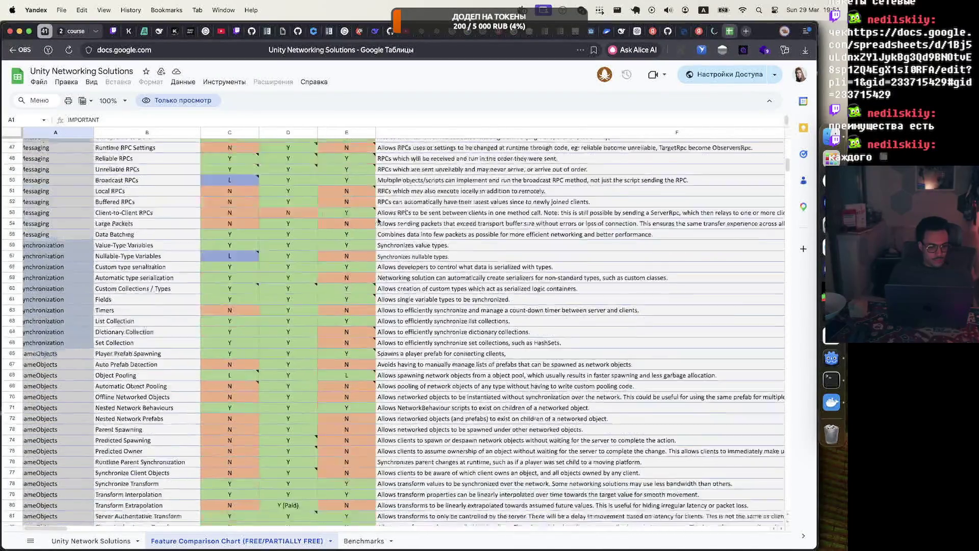
scroll(378, 220, "down", 15)
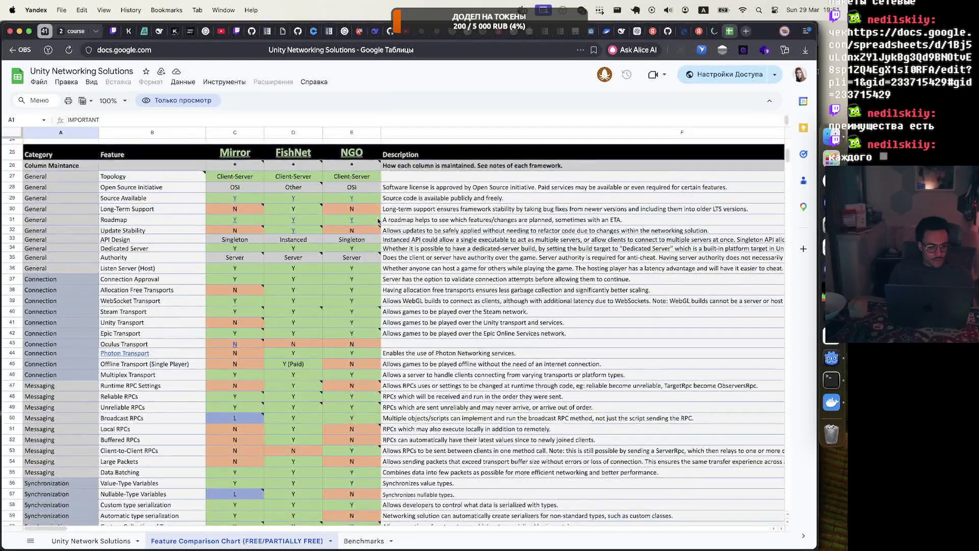
scroll(115, 368, "down", 3)
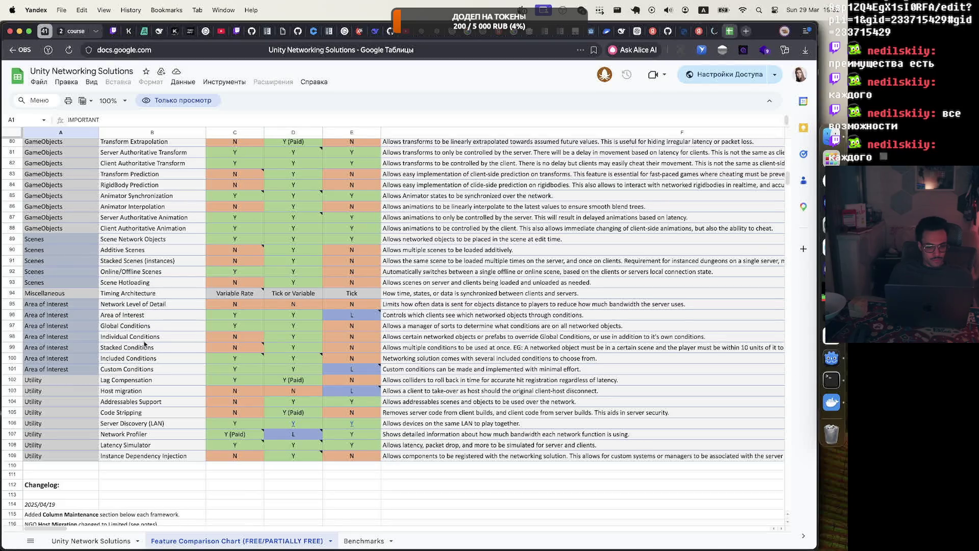
scroll(242, 306, "up", 20)
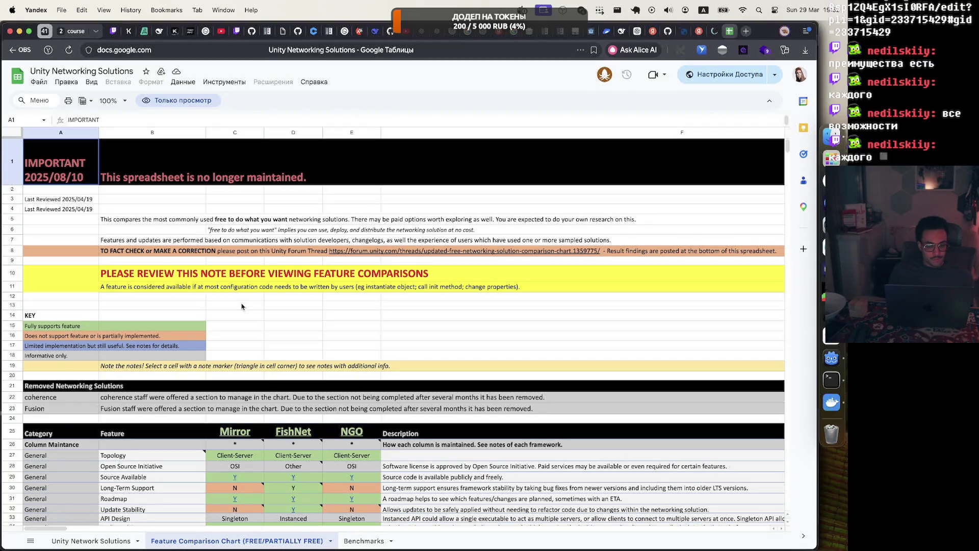
scroll(242, 306, "down", 5)
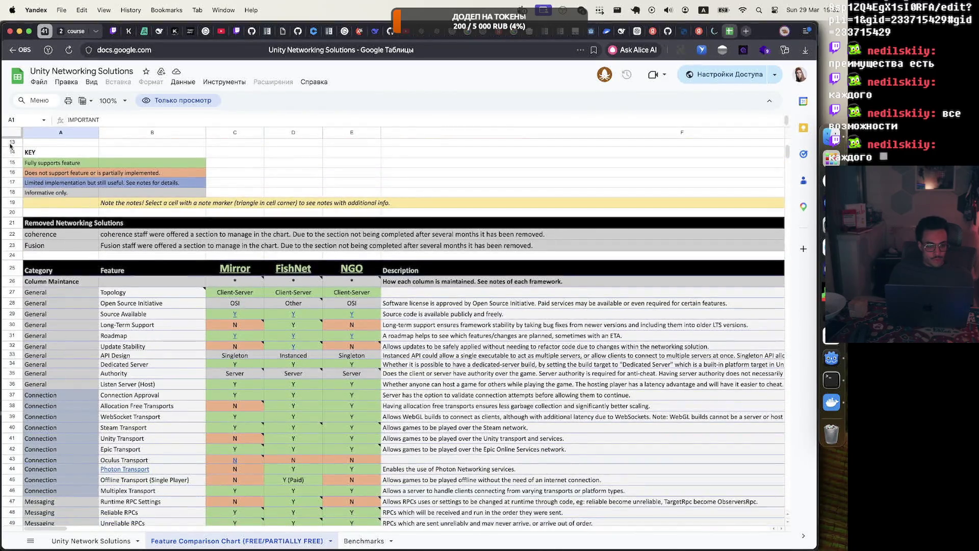
scroll(301, 259, "up", 5)
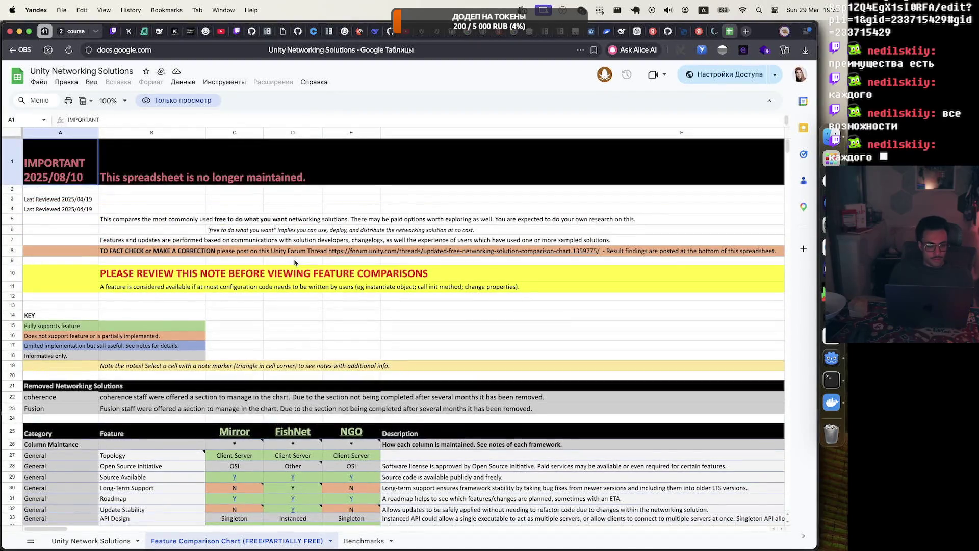
scroll(294, 262, "down", 5)
scroll(295, 261, "down", 1)
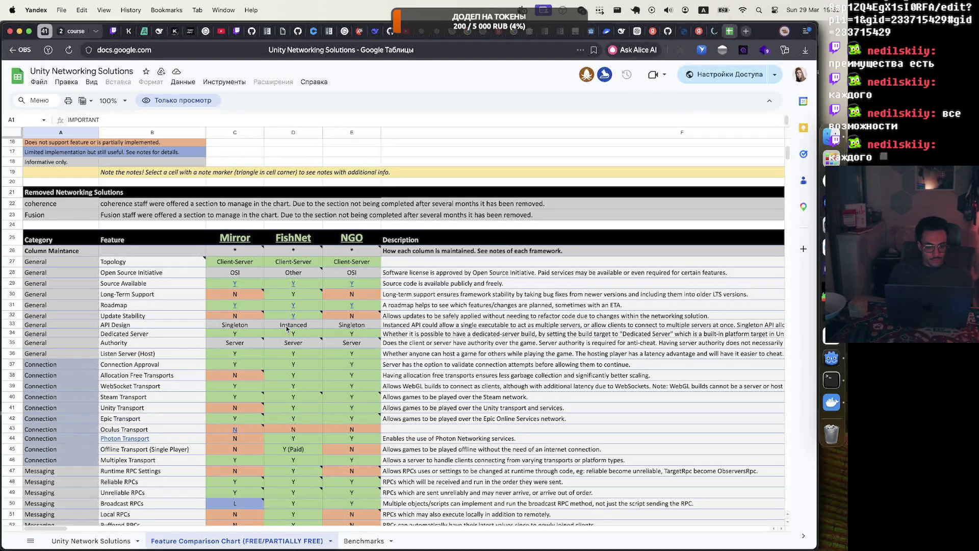
scroll(287, 329, "down", 5)
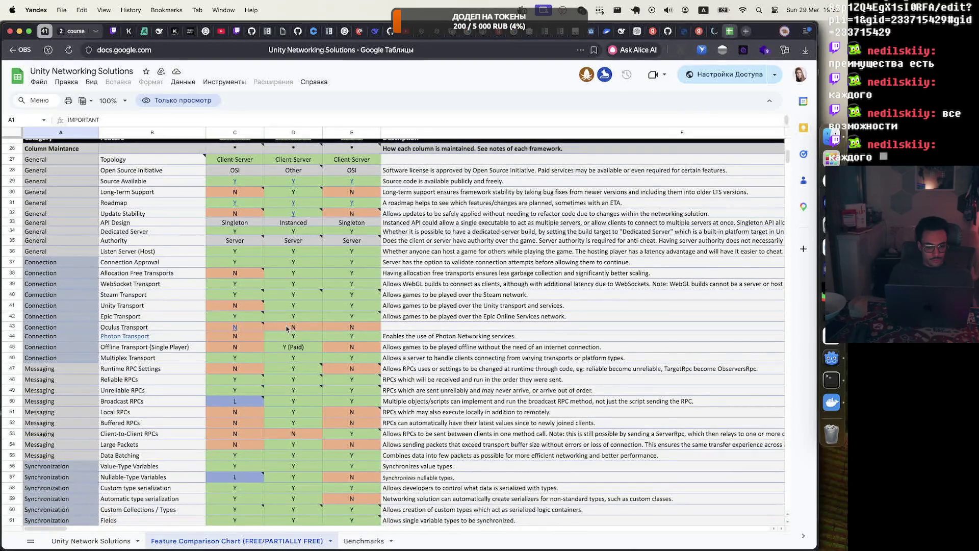
scroll(286, 326, "down", 8)
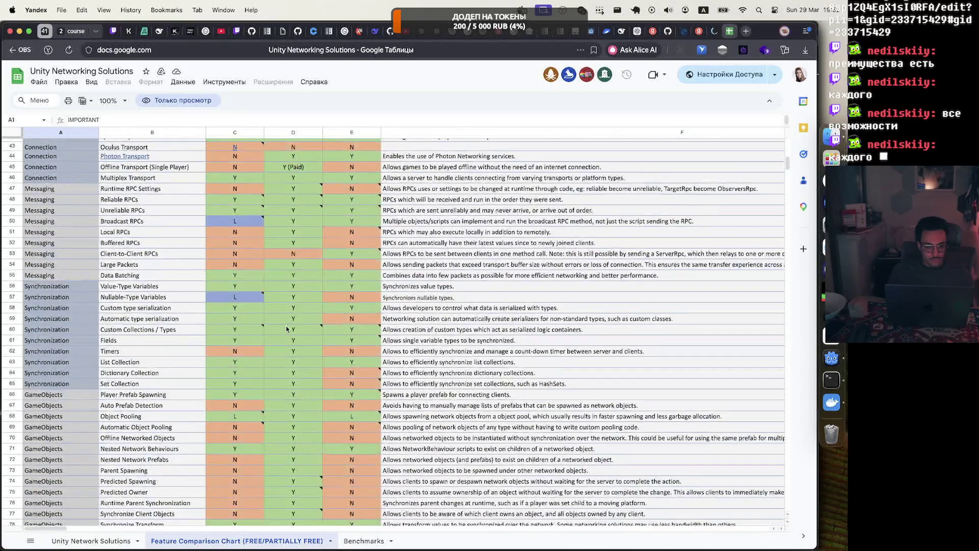
mouse_move(287, 329)
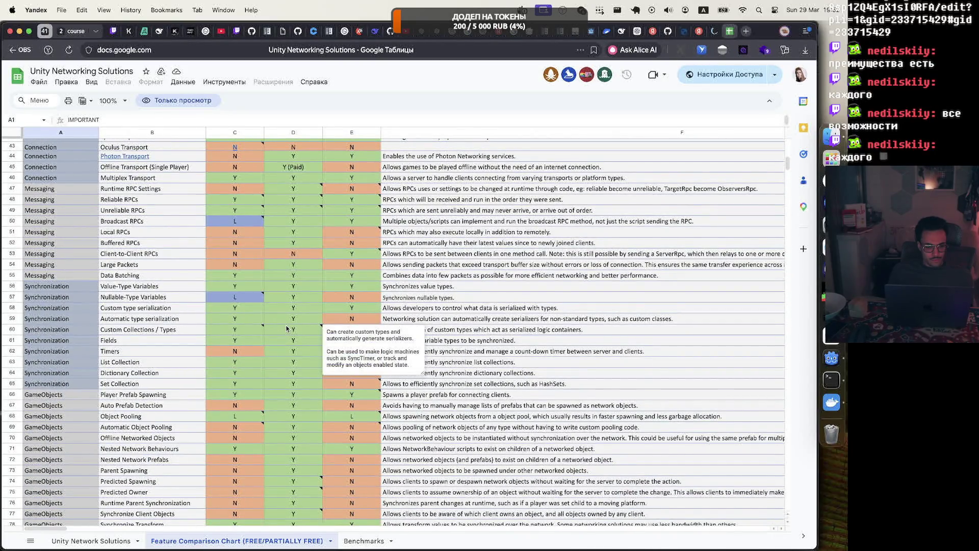
scroll(288, 329, "down", 6)
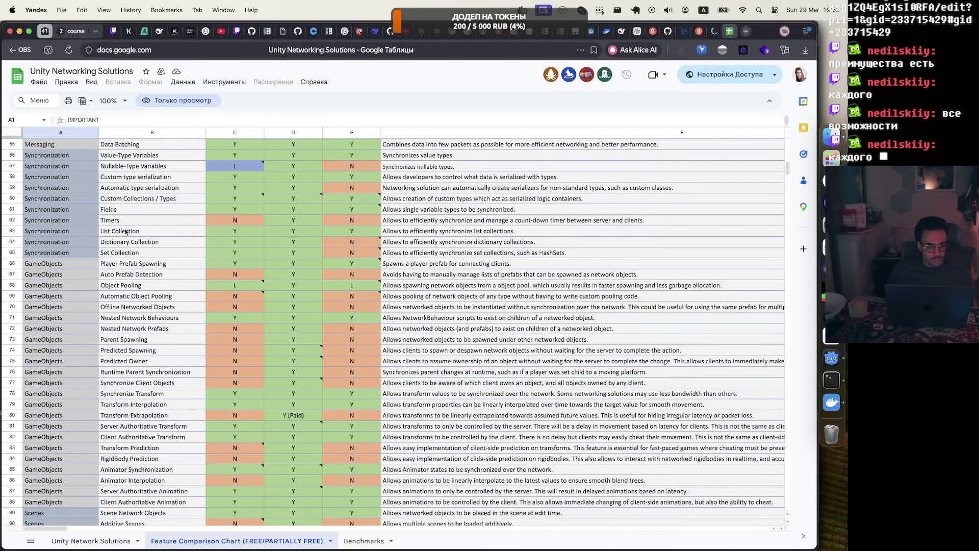
scroll(146, 232, "down", 10)
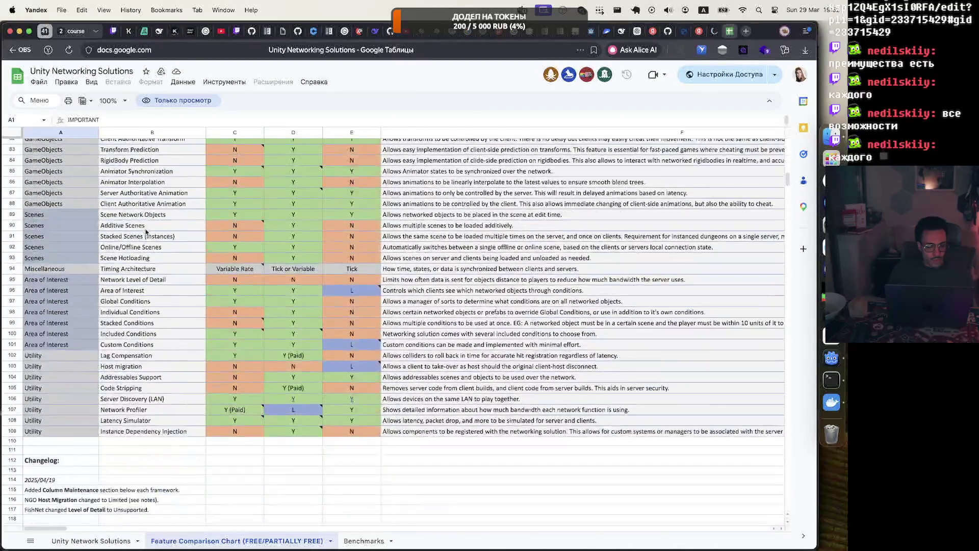
scroll(146, 232, "down", 3)
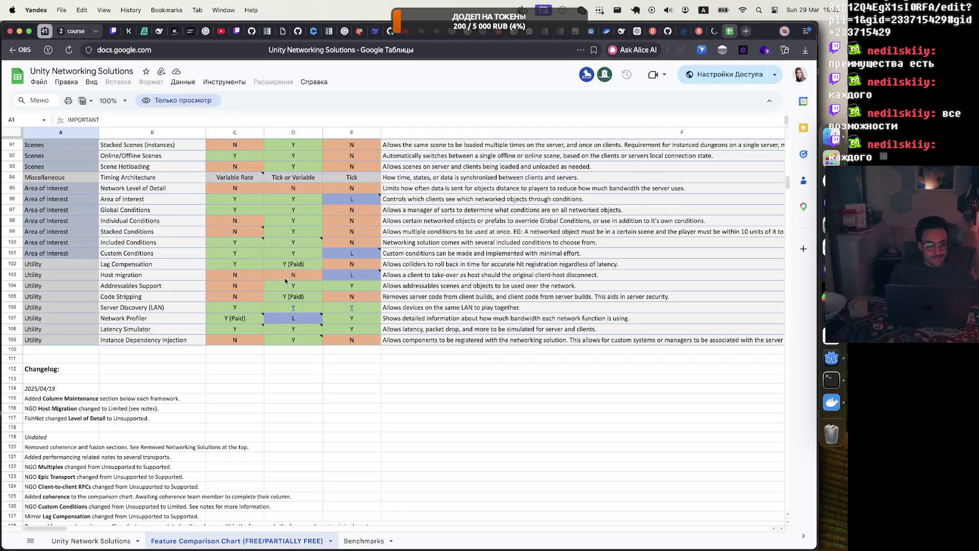
scroll(285, 280, "up", 20)
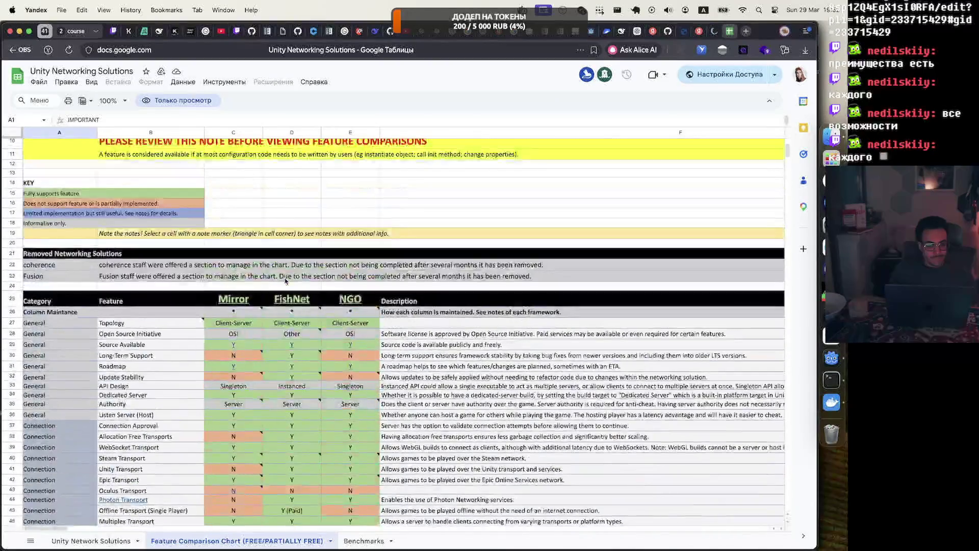
scroll(285, 280, "up", 5)
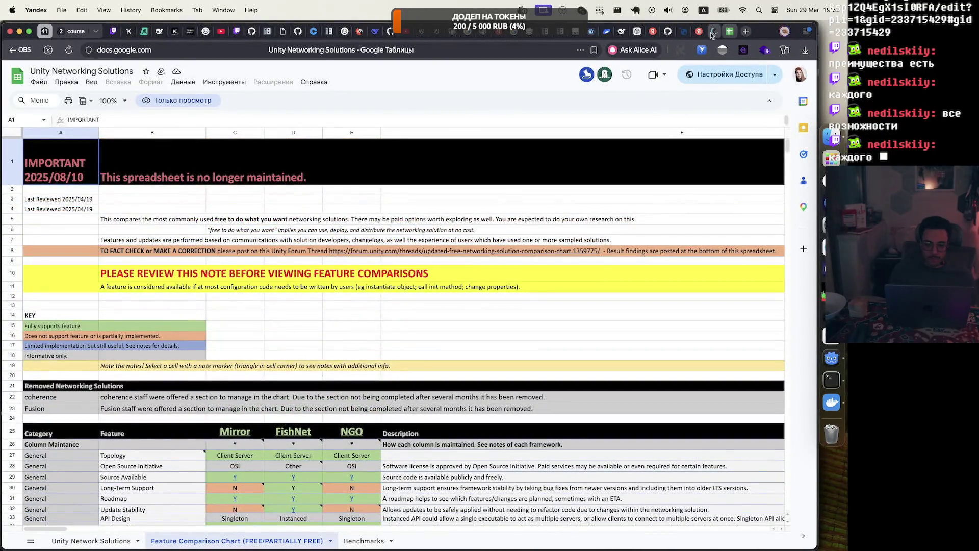
left_click(712, 34)
Step: Open and scroll through Fish-Net's Server Hosting guide, then start a new blank tab
scroll(125, 348, "up", 5)
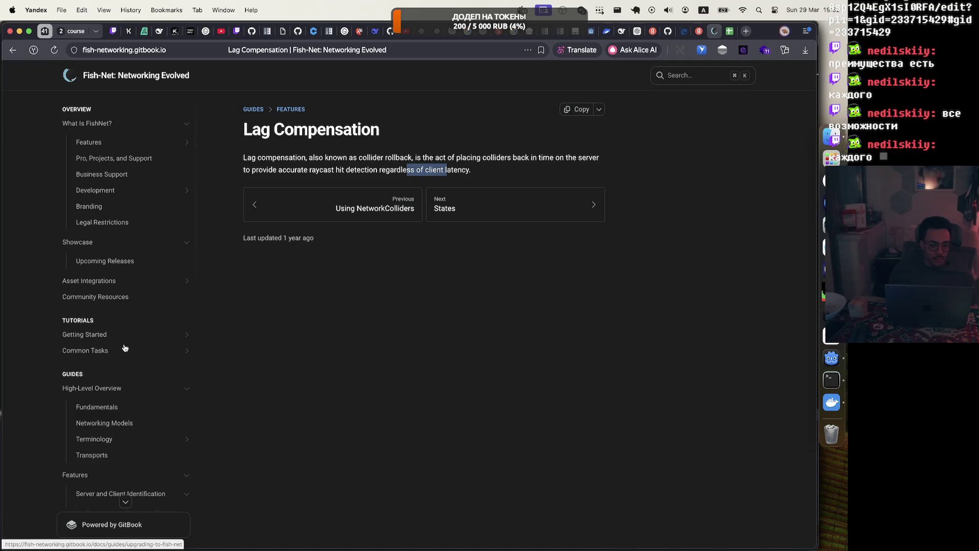
scroll(115, 225, "down", 10)
scroll(113, 227, "down", 3)
left_click(116, 338)
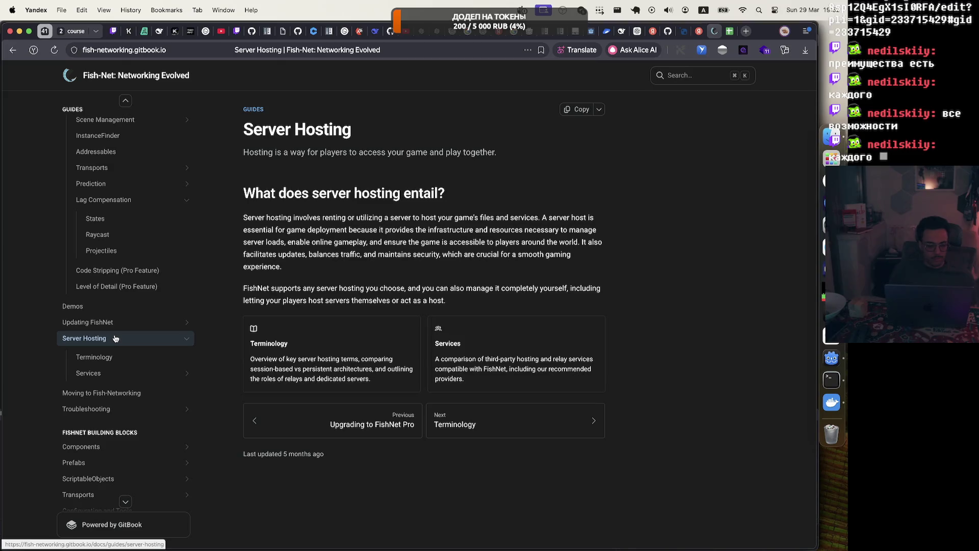
scroll(116, 338, "down", 2)
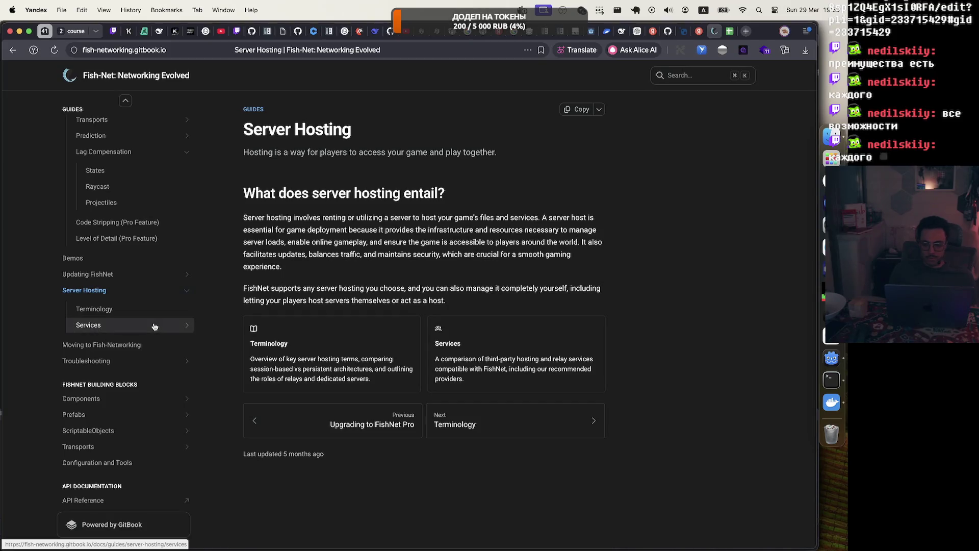
left_click(745, 31)
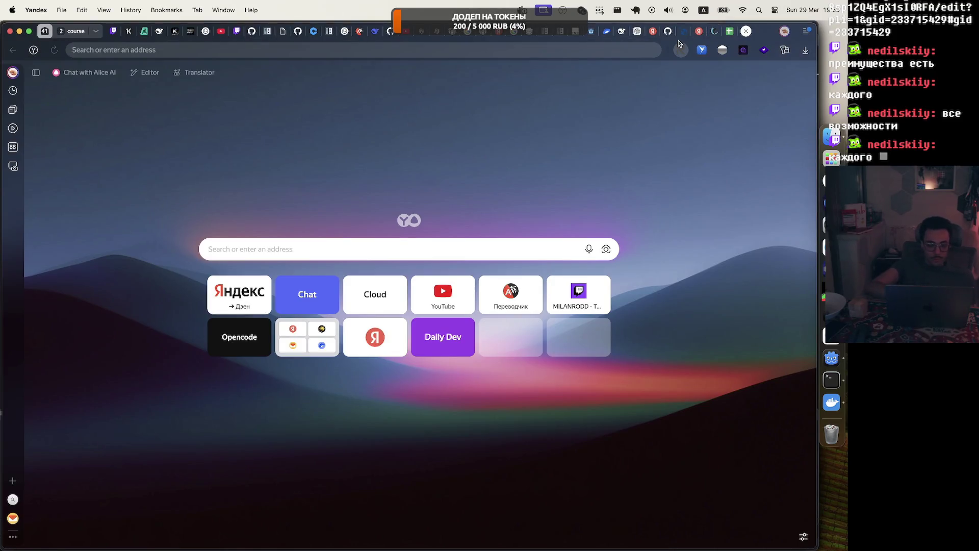
Step: Search 'c# rudp' and check the RUDP.Net GitHub repo and rmm.RUDP NuGet package pages
type("c#rudp")
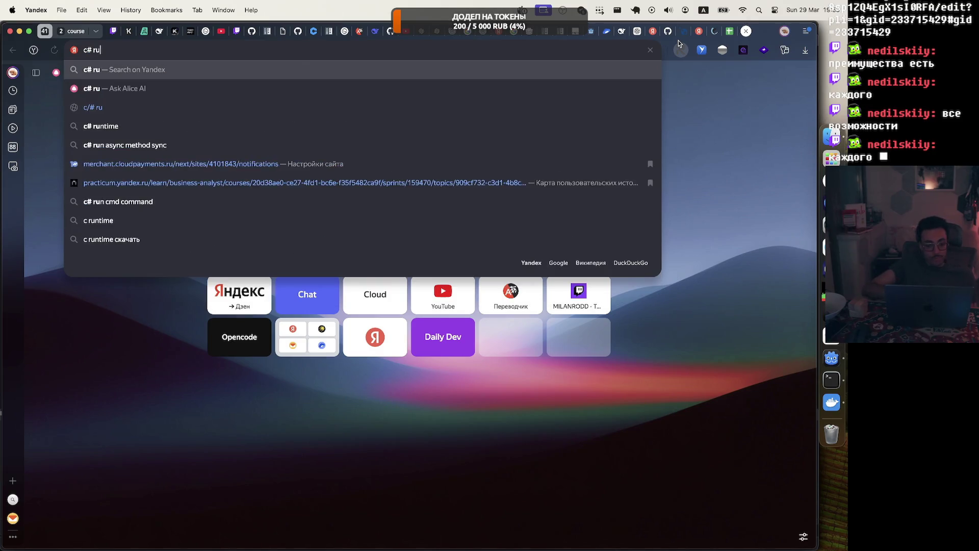
key("Return")
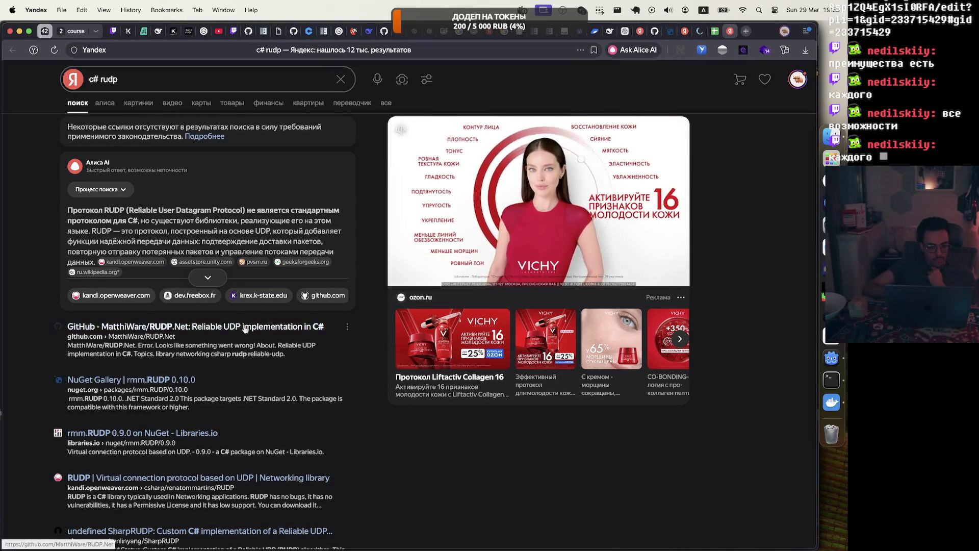
left_click(244, 330)
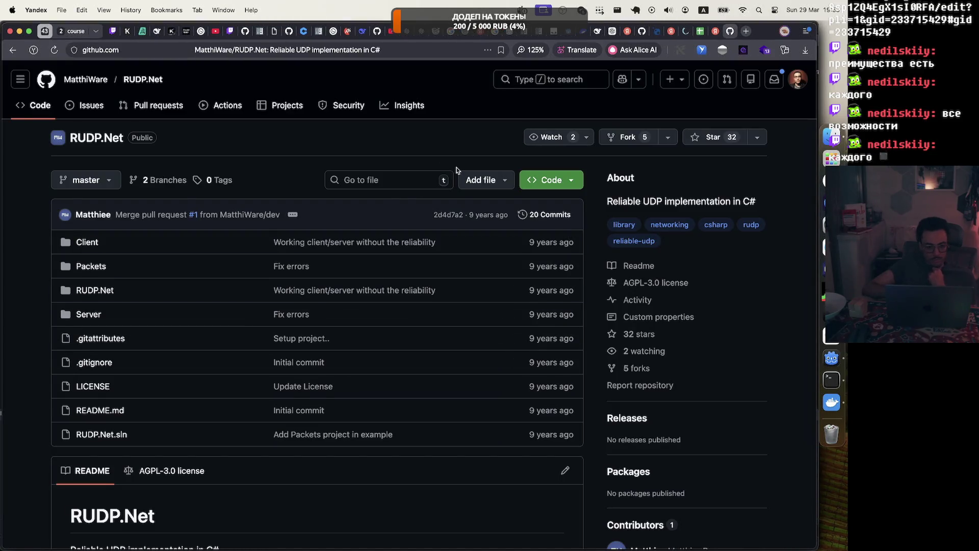
left_click(13, 50)
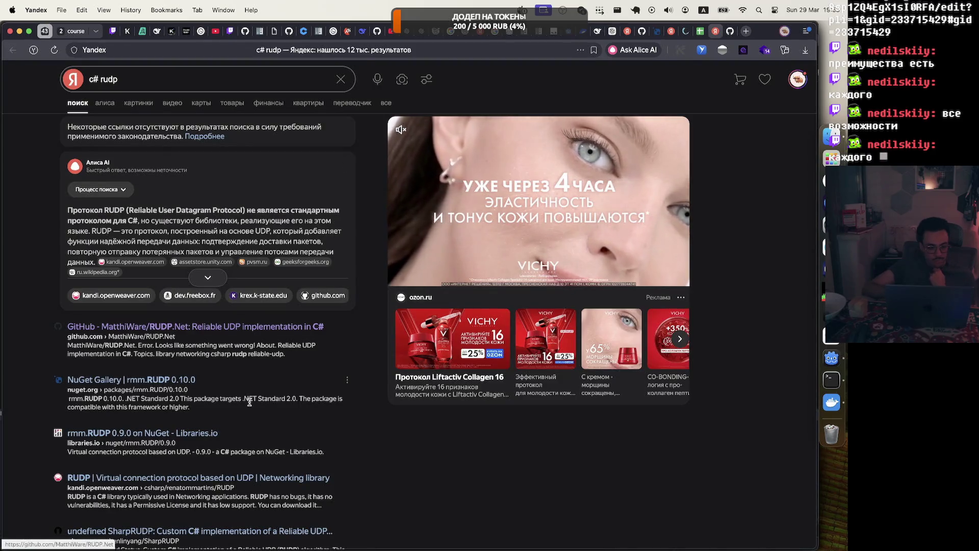
left_click(174, 384)
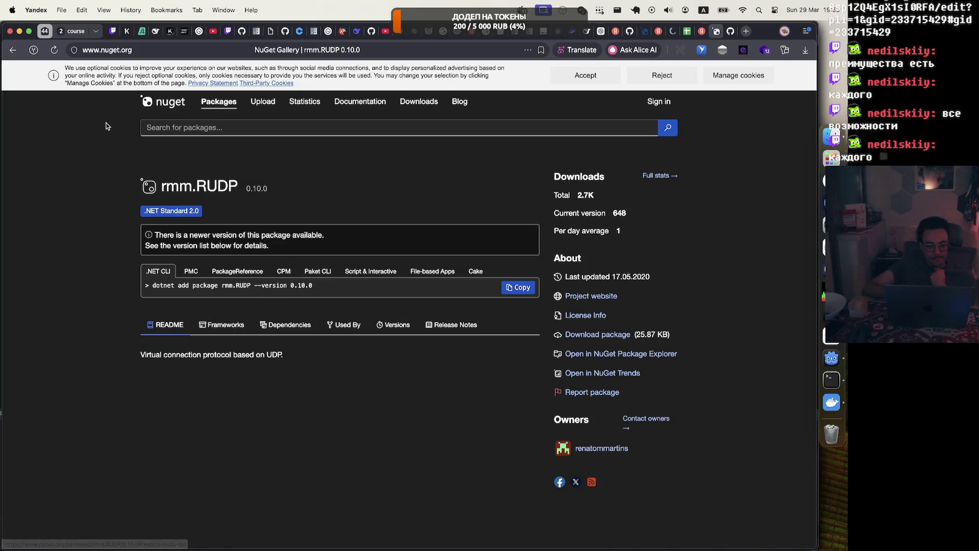
left_click(13, 50)
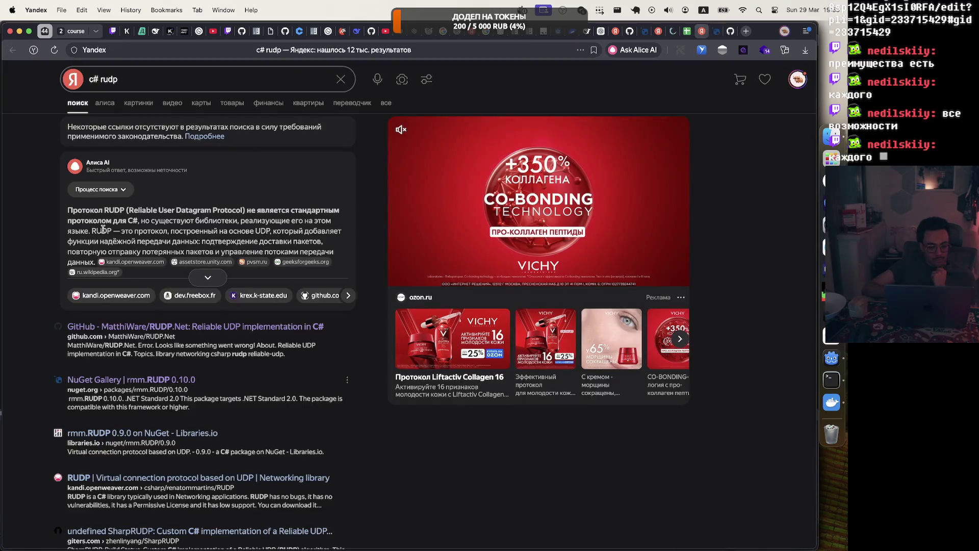
Step: Skim the remaining rudp results, then rerun the search as 'c# quic'
scroll(125, 285, "down", 1)
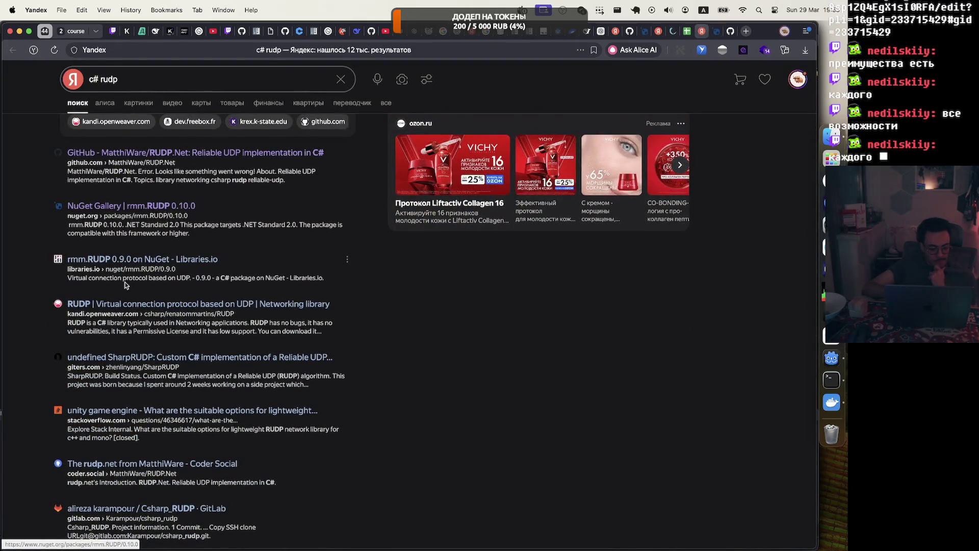
scroll(125, 285, "down", 5)
scroll(125, 284, "down", 3)
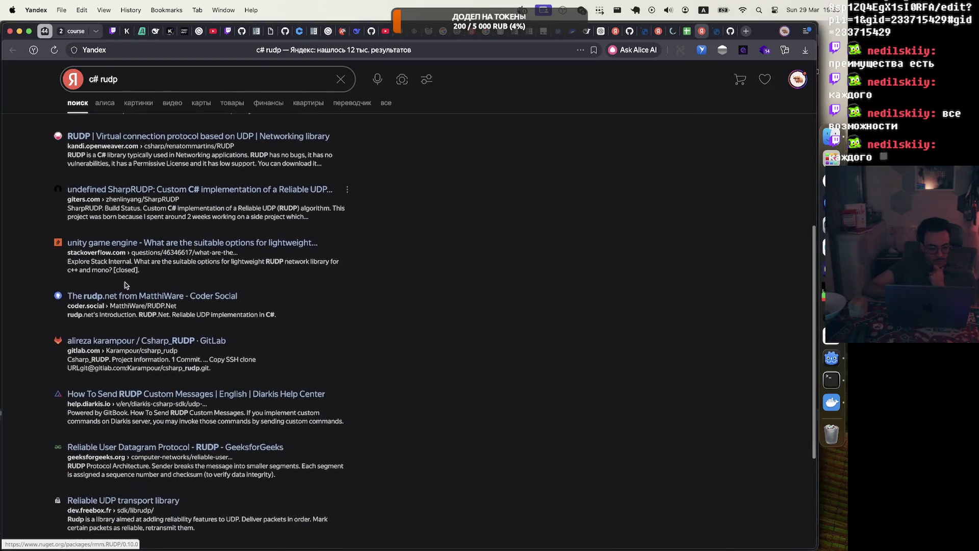
scroll(125, 285, "down", 3)
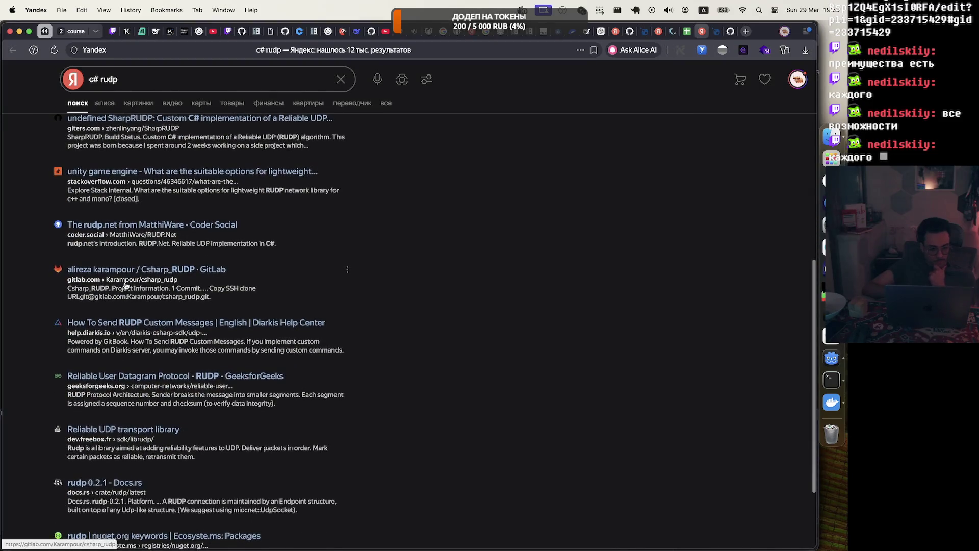
scroll(124, 285, "up", 10)
double_click(109, 78)
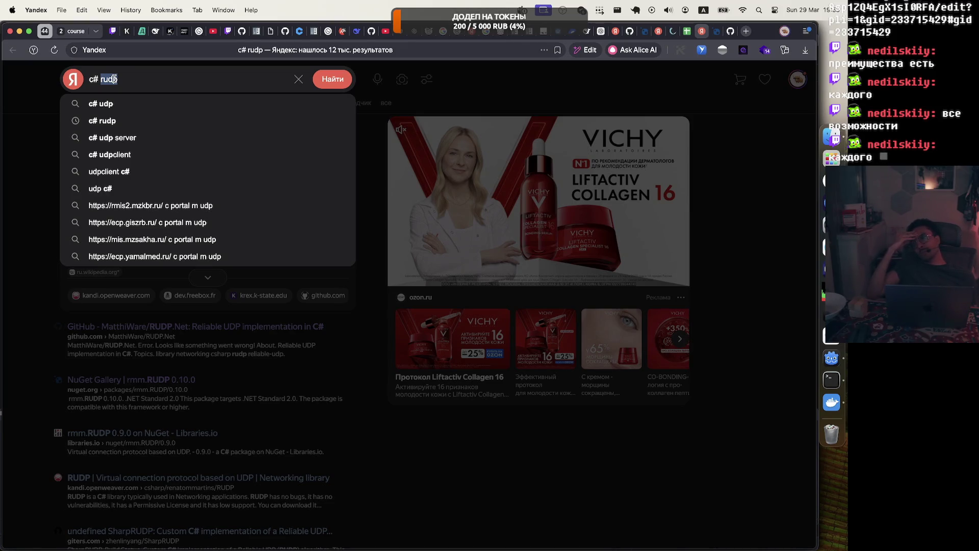
type("quic")
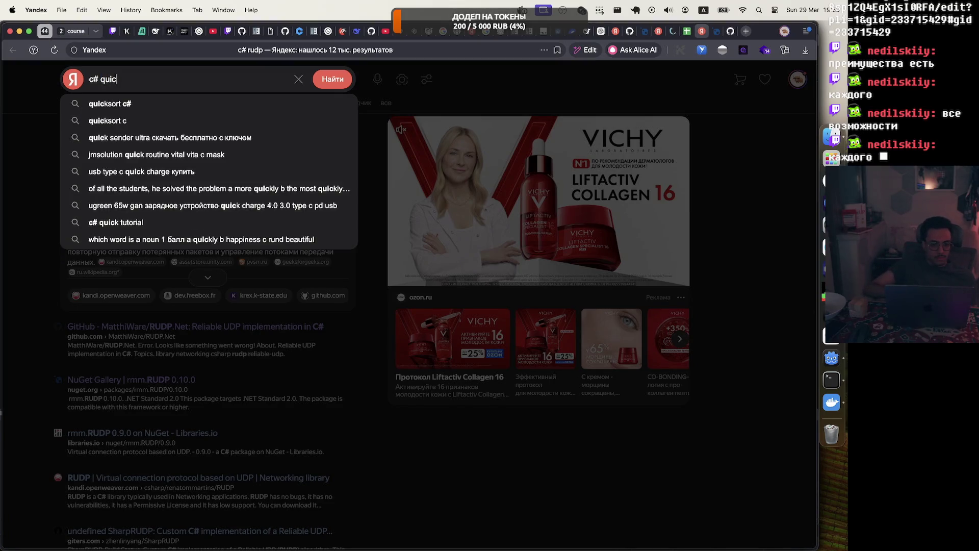
key("Return")
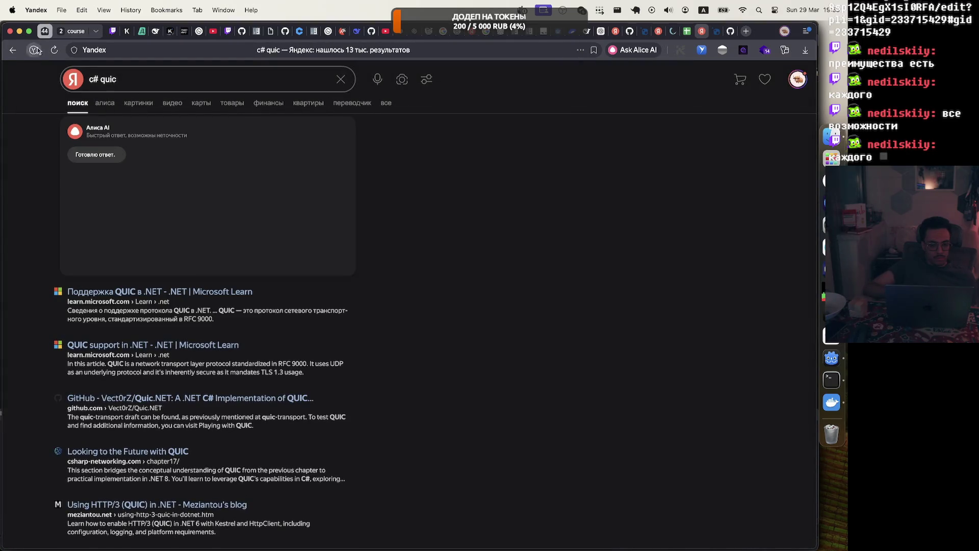
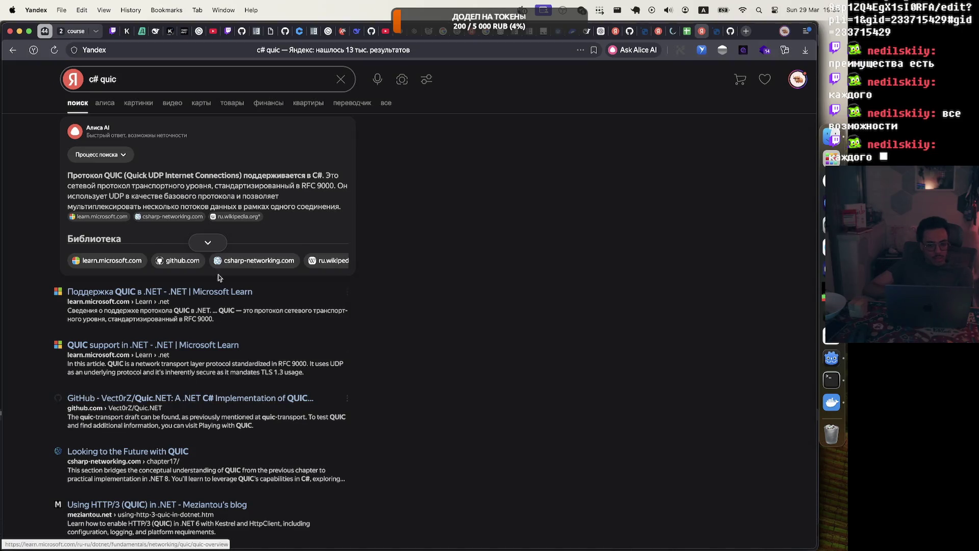
Step: Expand and read Alice AI's full C# QUIC answer, then open the 'Поддержка QUIC в .NET | Microsoft Learn' result
left_click(209, 241)
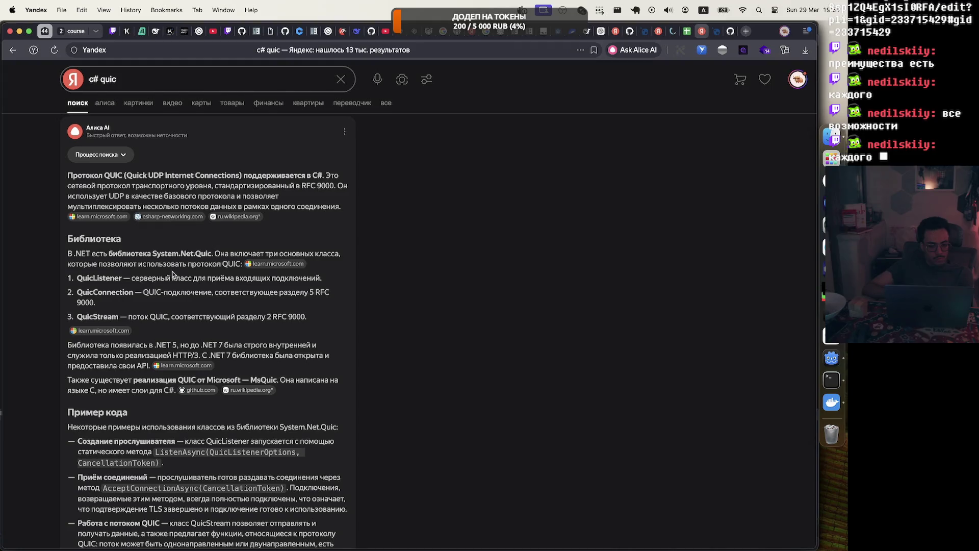
scroll(172, 275, "down", 5)
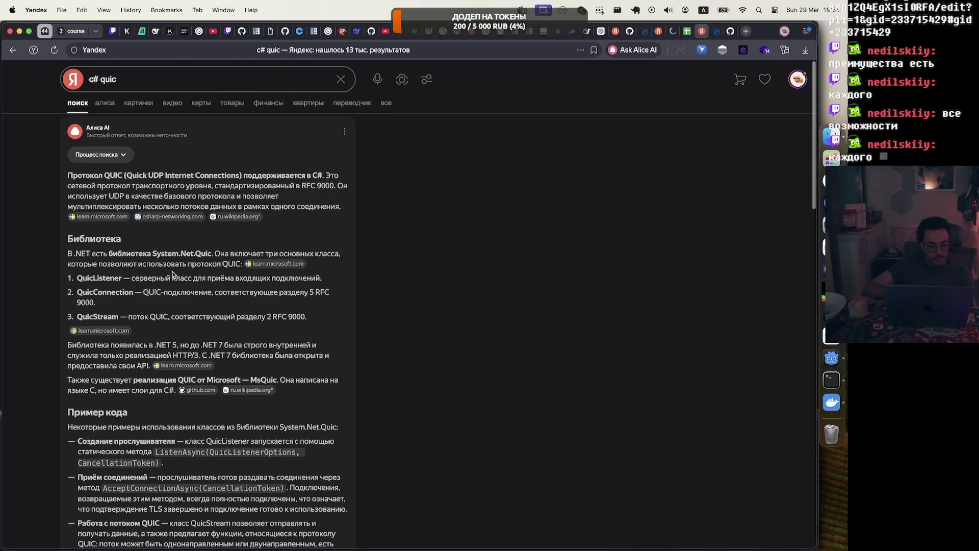
scroll(173, 275, "down", 10)
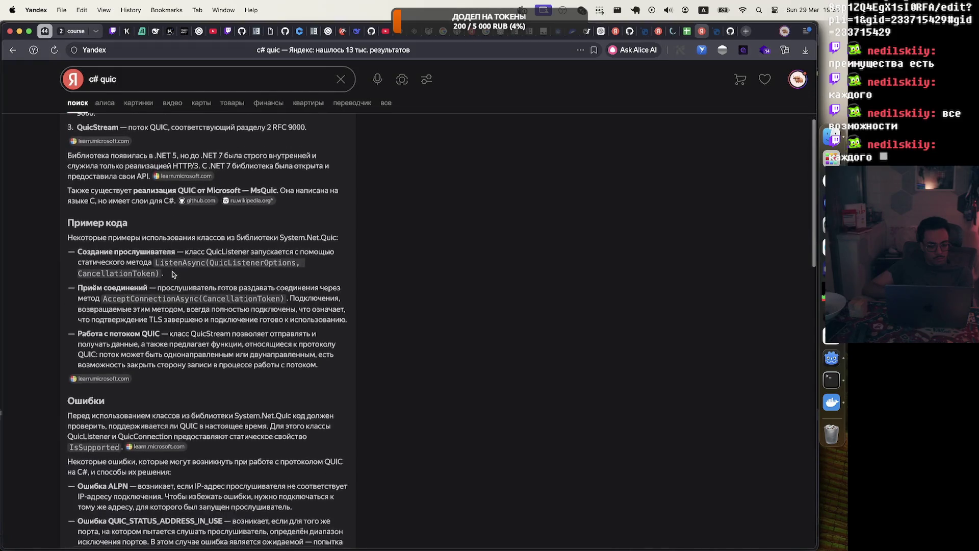
scroll(173, 272, "down", 10)
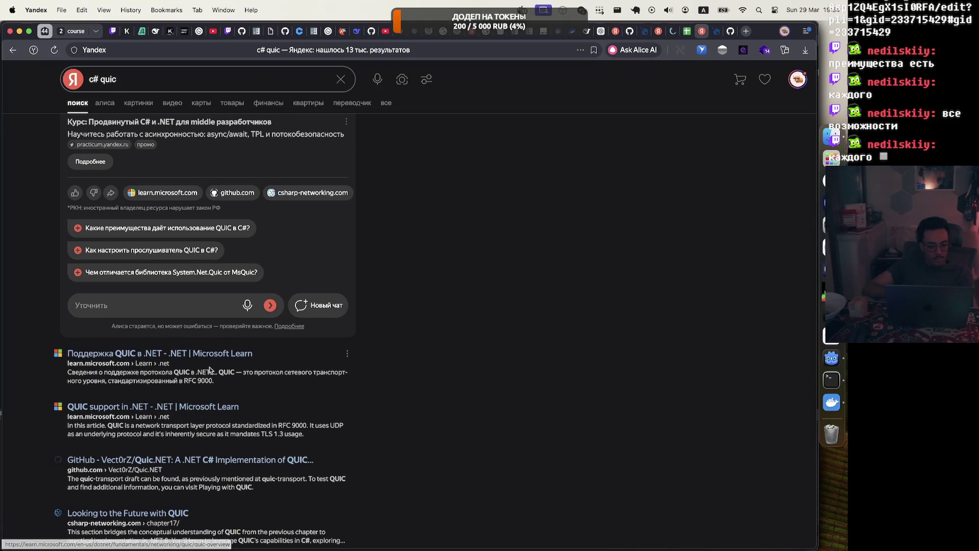
left_click(211, 358)
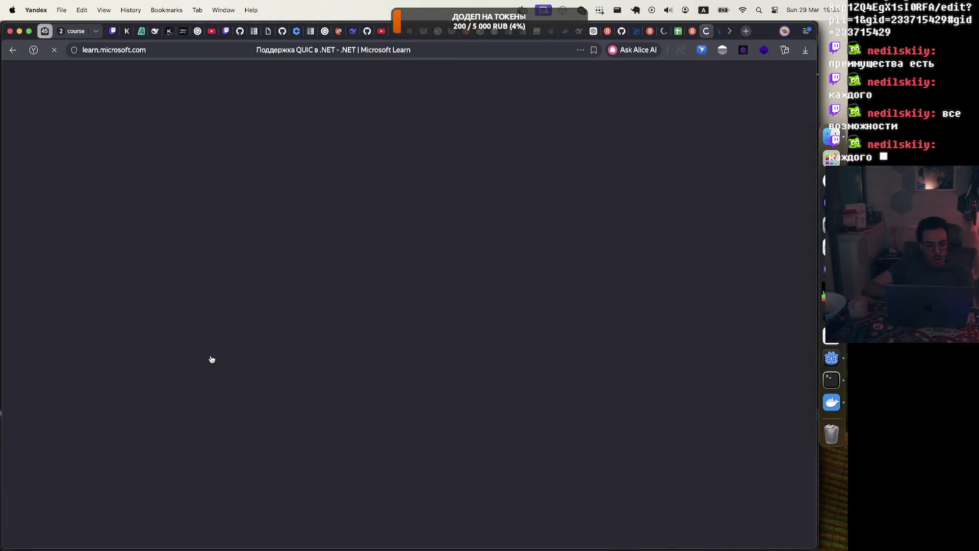
Step: Read the opening 'QUIC в .NET' section of the article, briefly selecting a line of text
scroll(294, 279, "down", 5)
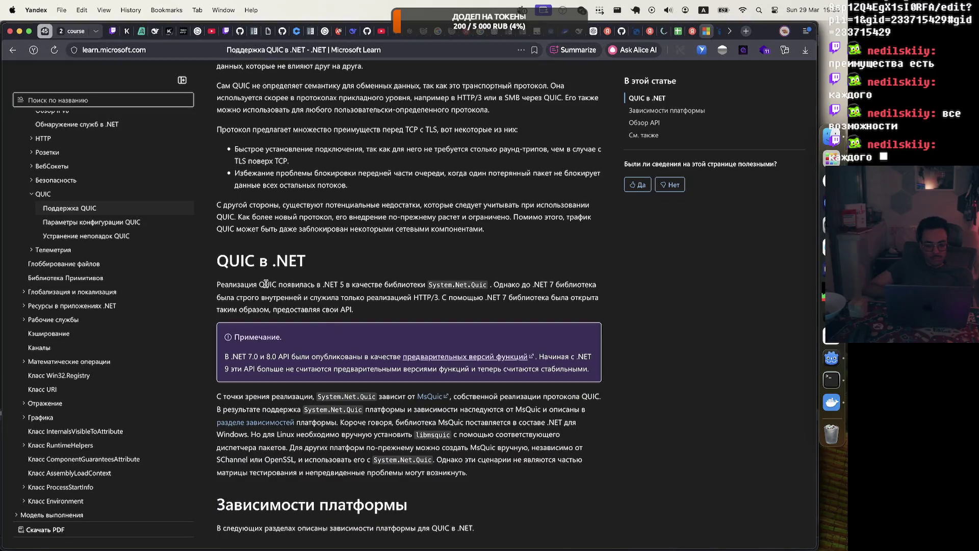
left_click_drag(266, 283, 373, 284)
left_click(436, 292)
Step: Read through 'Зависимости платформы' and the Linux and macOS libmsquic sections down to 'Обзор API'
scroll(352, 310, "down", 5)
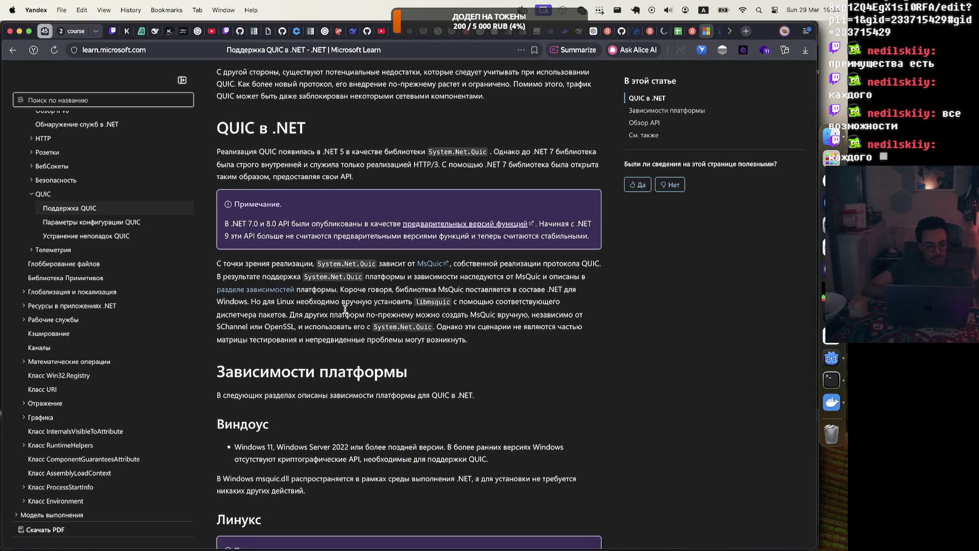
scroll(346, 308, "down", 5)
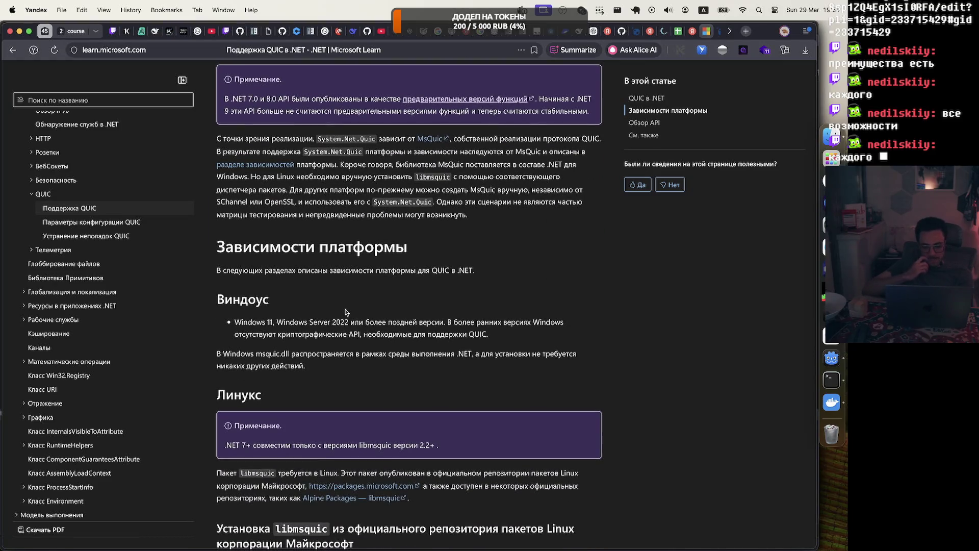
scroll(345, 312, "down", 8)
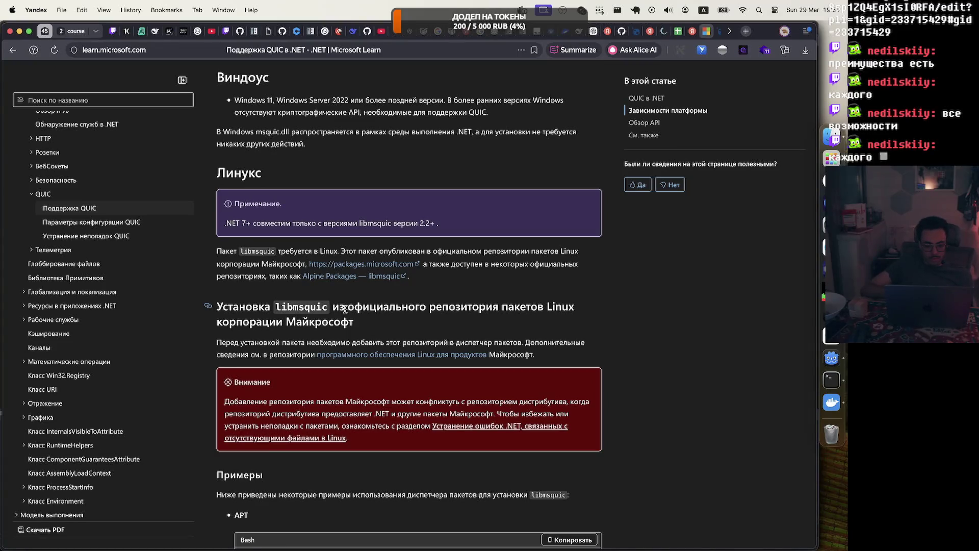
scroll(346, 309, "down", 7)
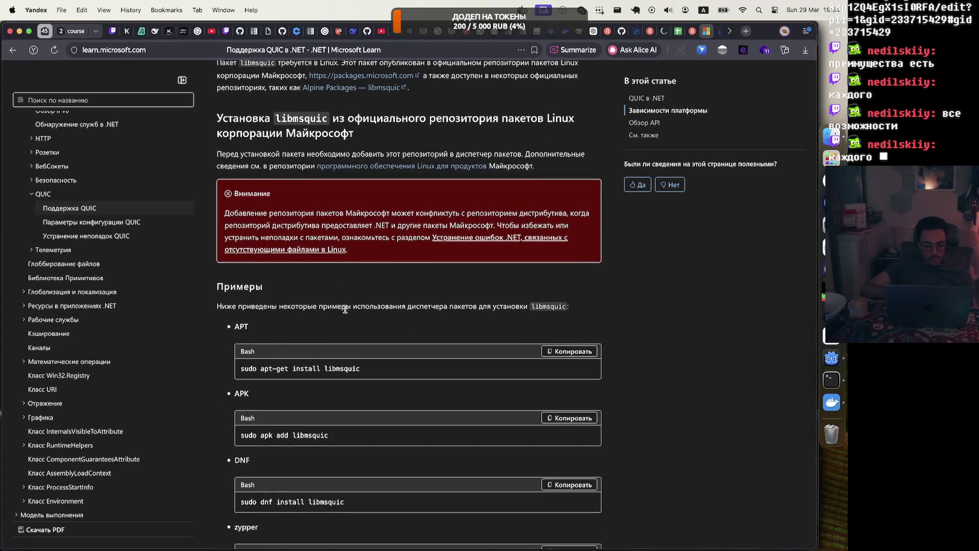
scroll(345, 309, "down", 6)
scroll(345, 313, "down", 3)
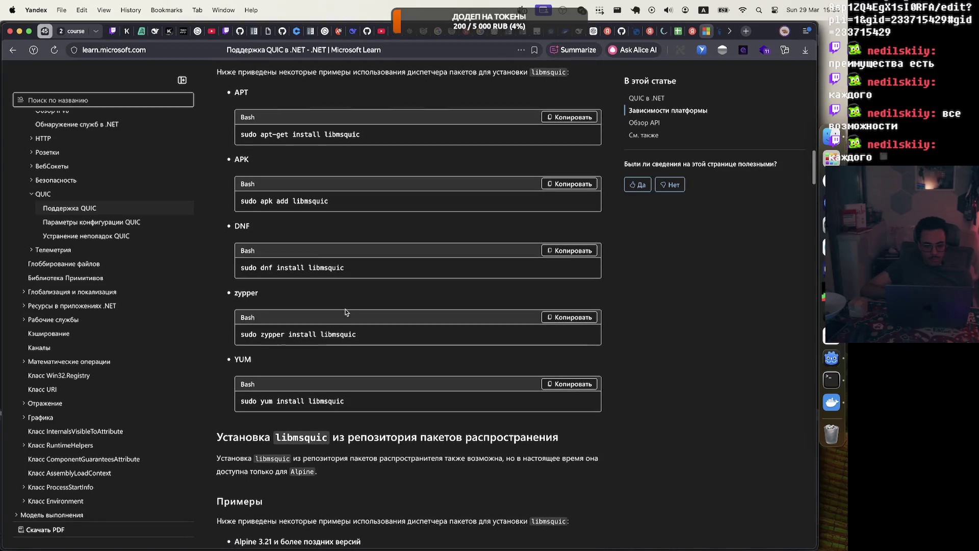
scroll(345, 312, "down", 8)
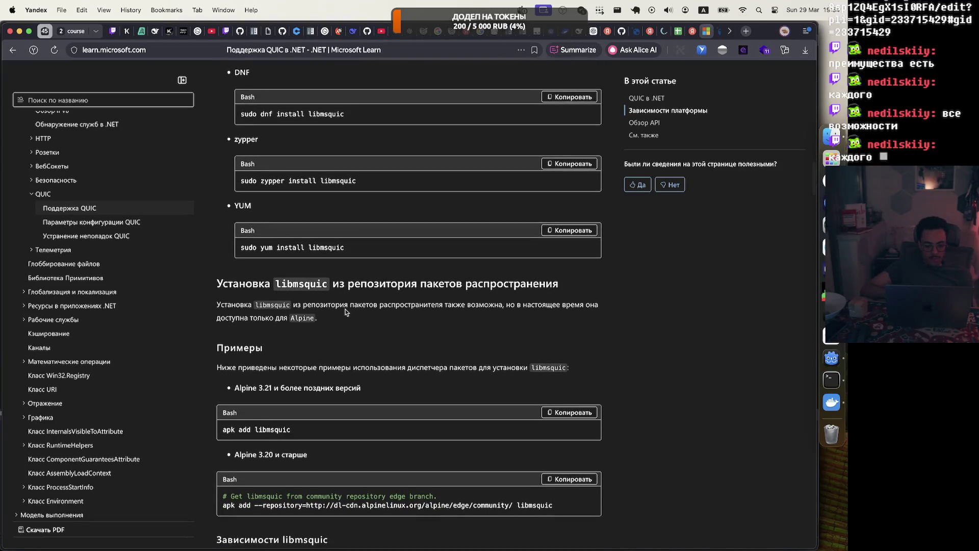
scroll(345, 313, "down", 2)
scroll(345, 313, "down", 10)
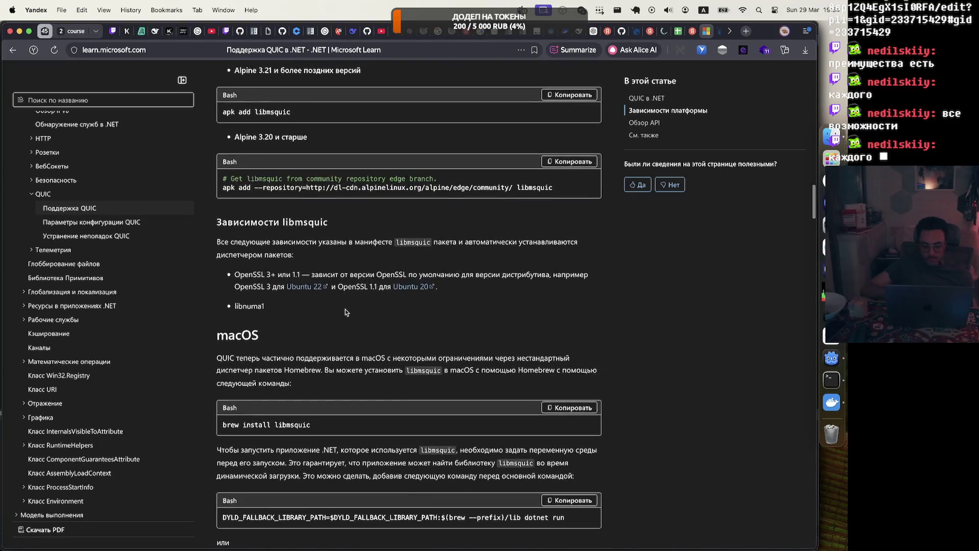
scroll(345, 312, "down", 5)
scroll(345, 312, "down", 15)
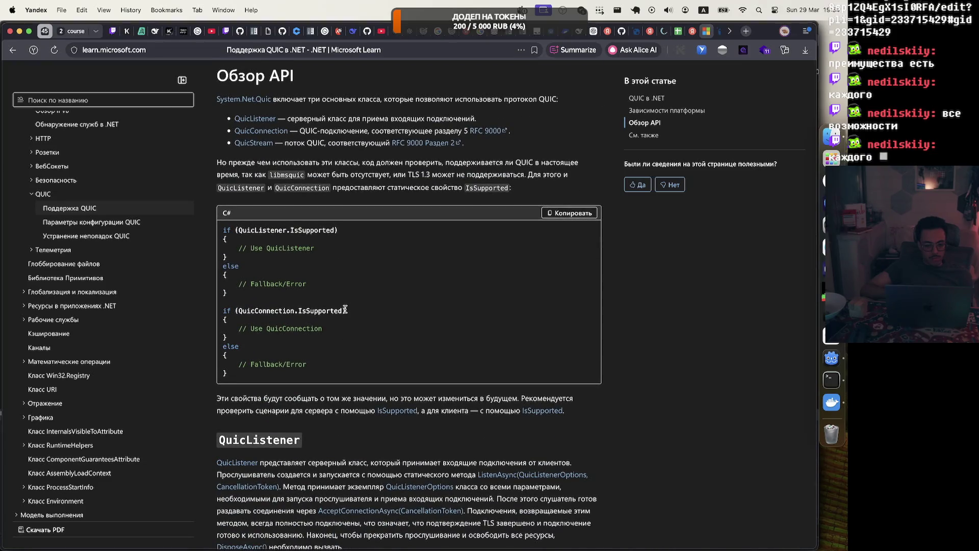
Step: Select the QuicListener.IsSupported check and scroll through the QuicListener sample, including its wide lines
left_click_drag(236, 231, 343, 233)
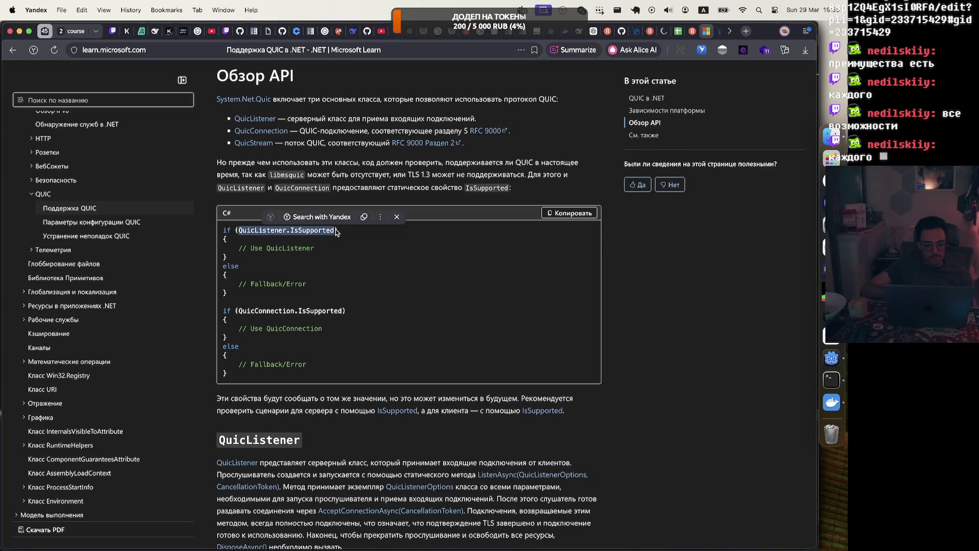
scroll(388, 459, "down", 8)
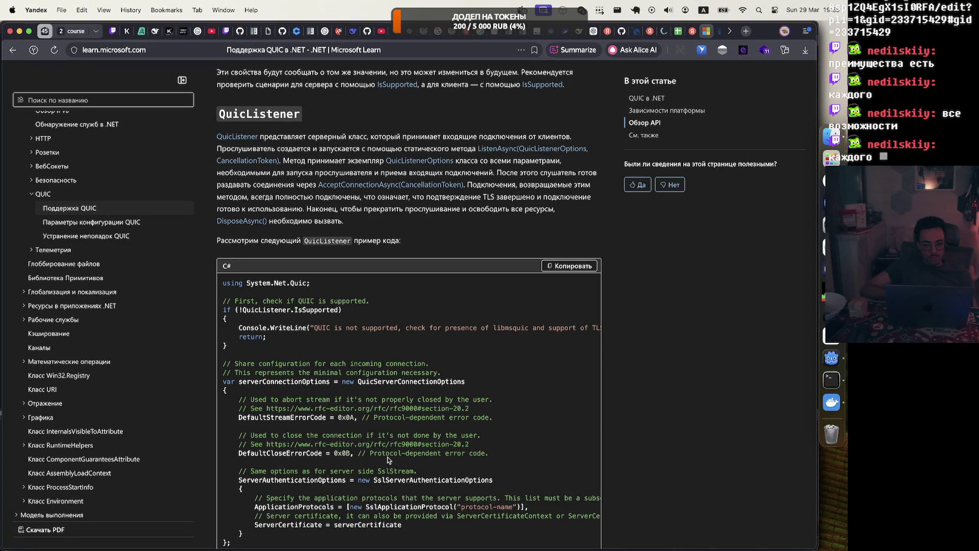
scroll(388, 459, "down", 3)
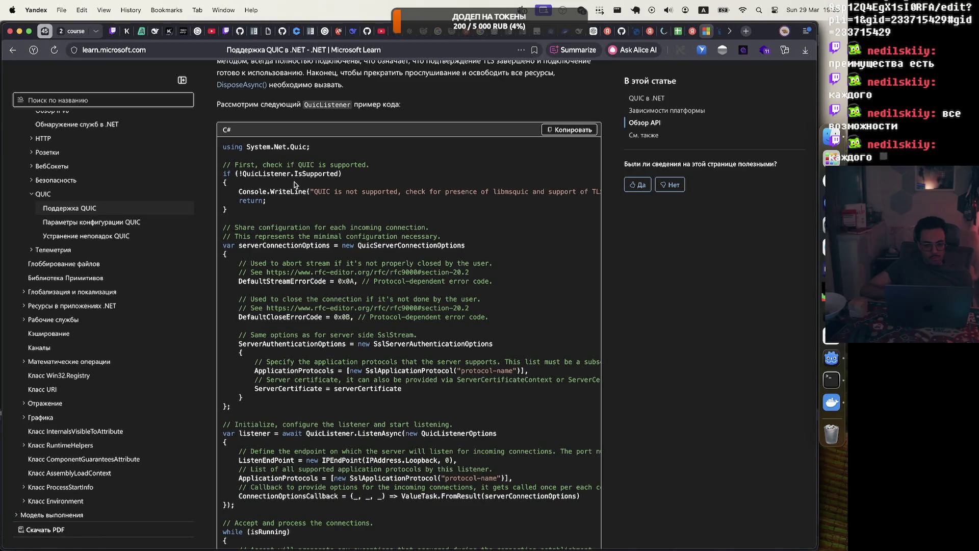
scroll(309, 192, "right", 5)
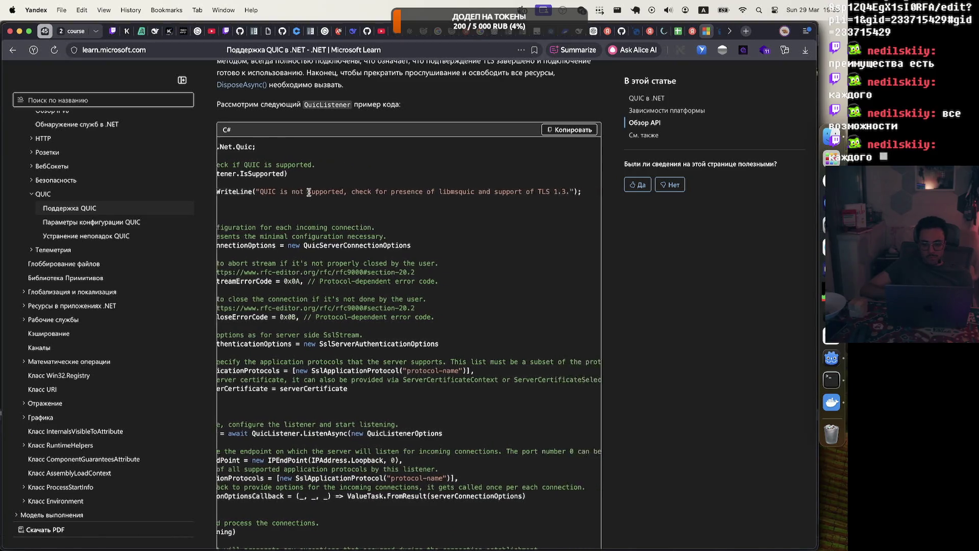
scroll(309, 192, "left", 5)
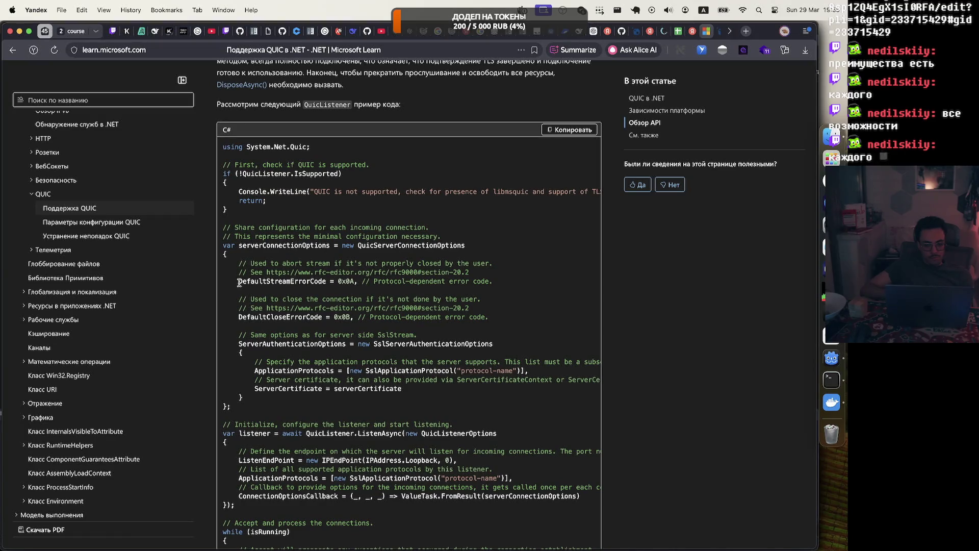
Step: Finish the QuicListener sample, then close the article to return to the 'c# quic' results
scroll(288, 284, "down", 4)
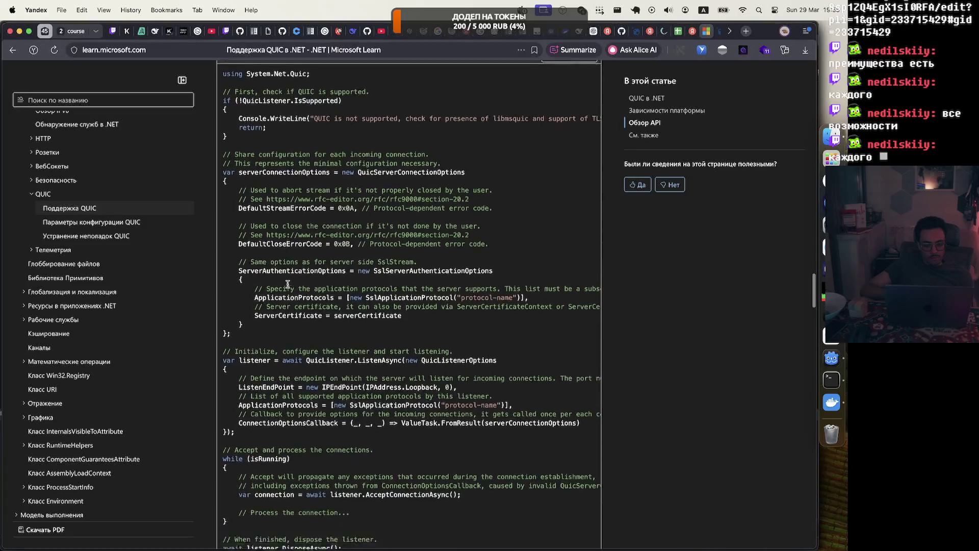
scroll(288, 286, "down", 3)
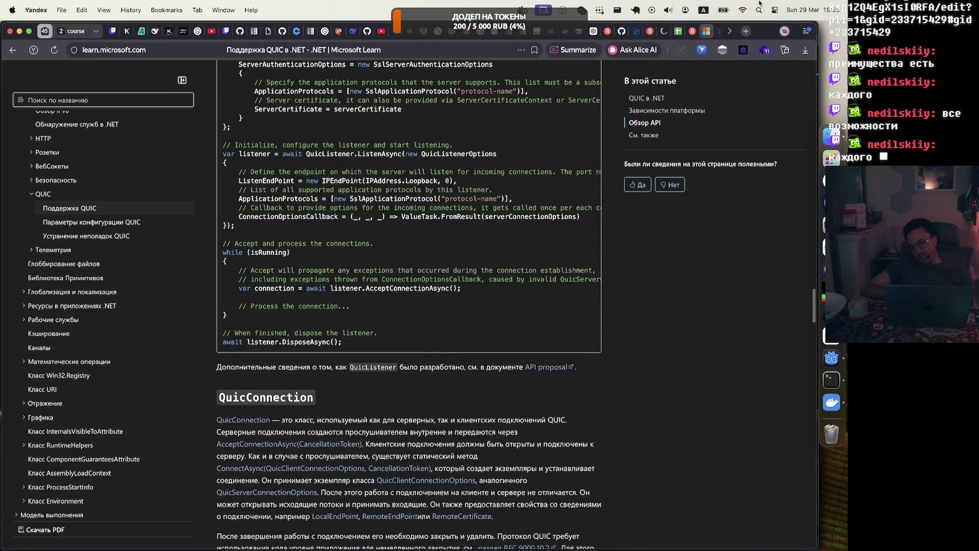
left_click(706, 32)
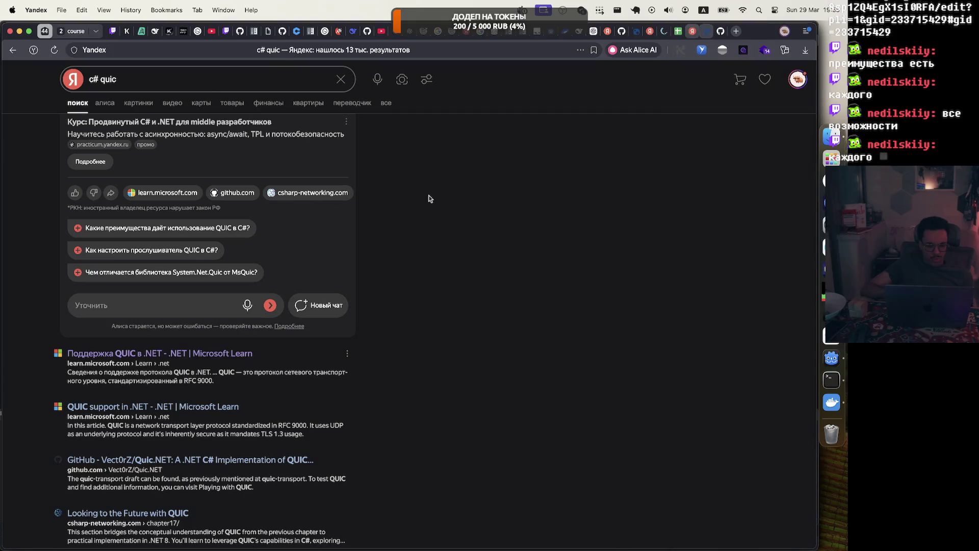